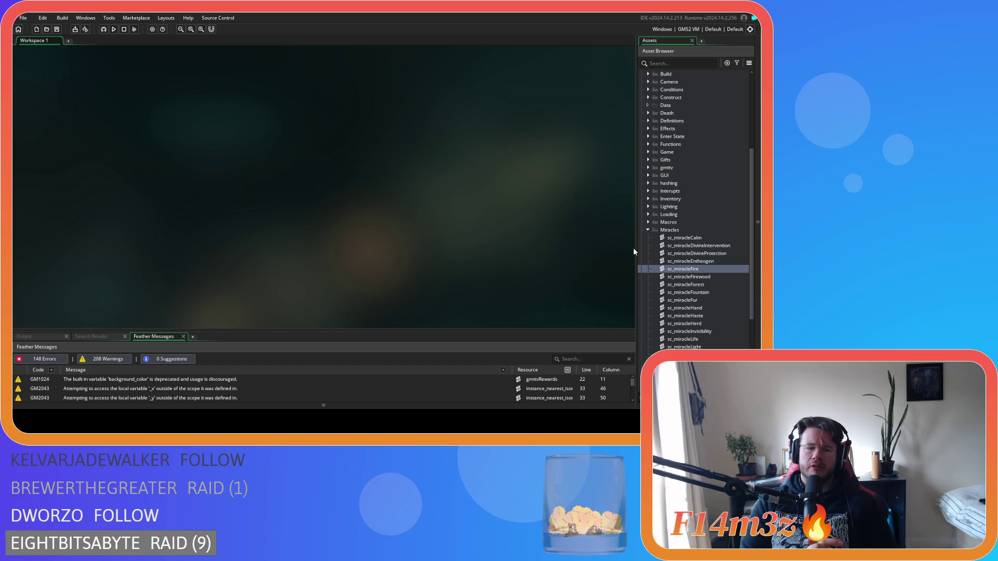
Open the sc_miracleFire script and scroll through its miracleFire constructor and nearest-target search.
key("Return")
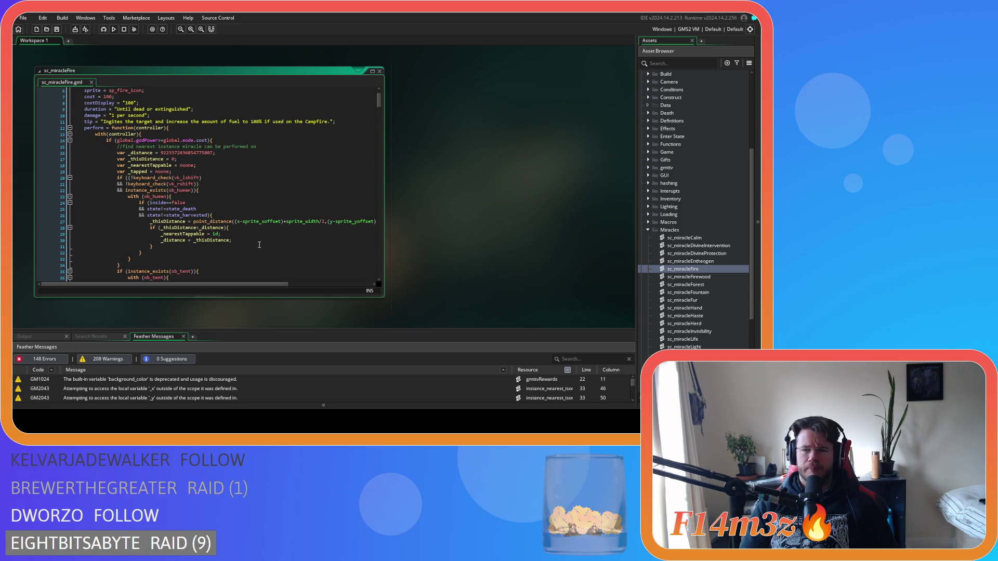
scroll(260, 245, "down", 3)
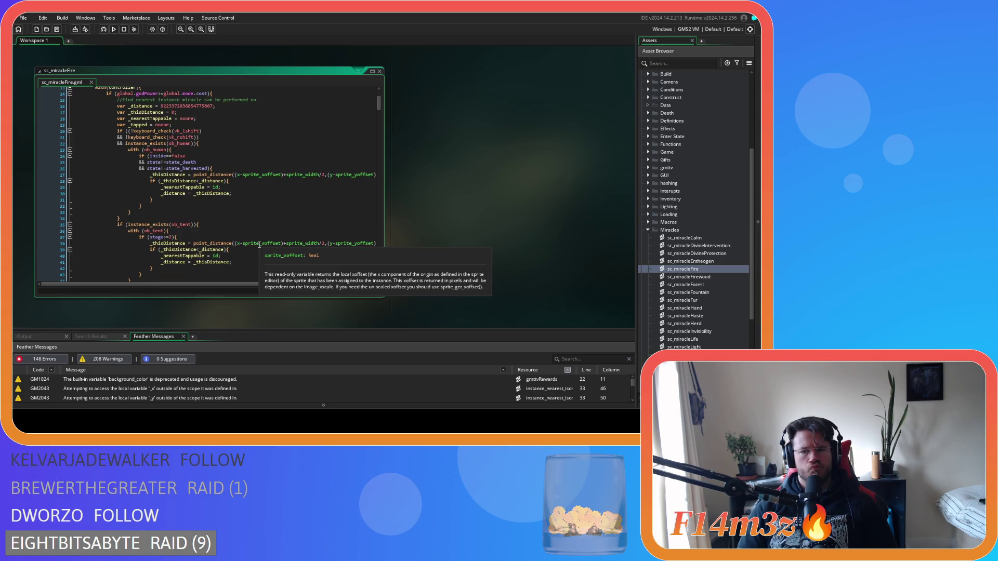
scroll(687, 233, "up", 6)
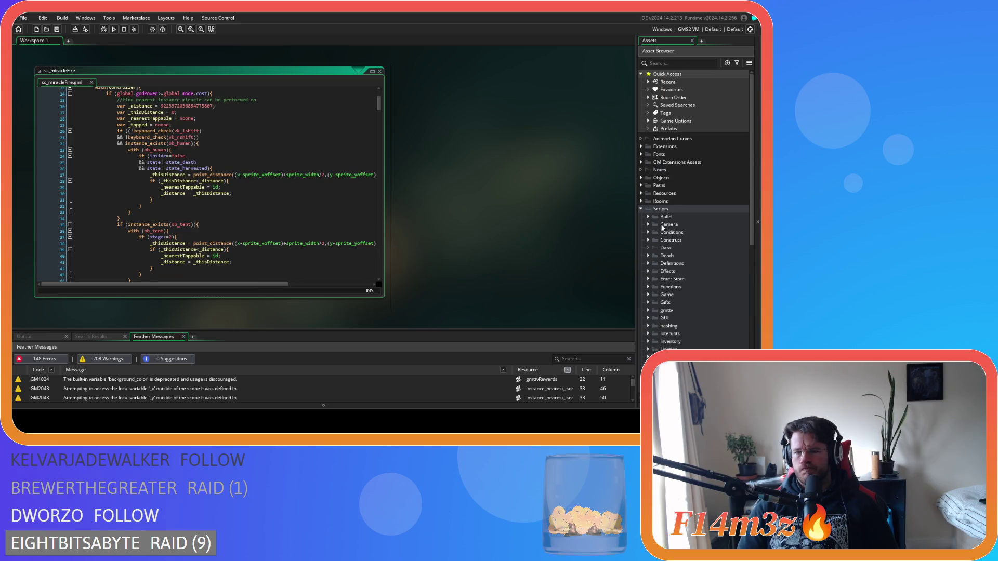
left_click(643, 179)
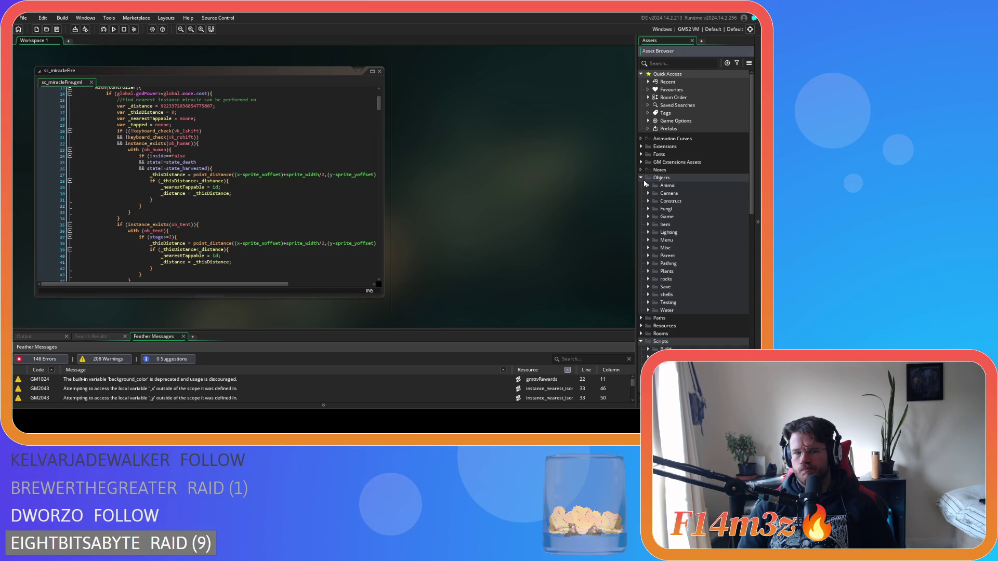
Open ob_controller from Objects > Game and read through its Global Tap event code.
left_click(648, 217)
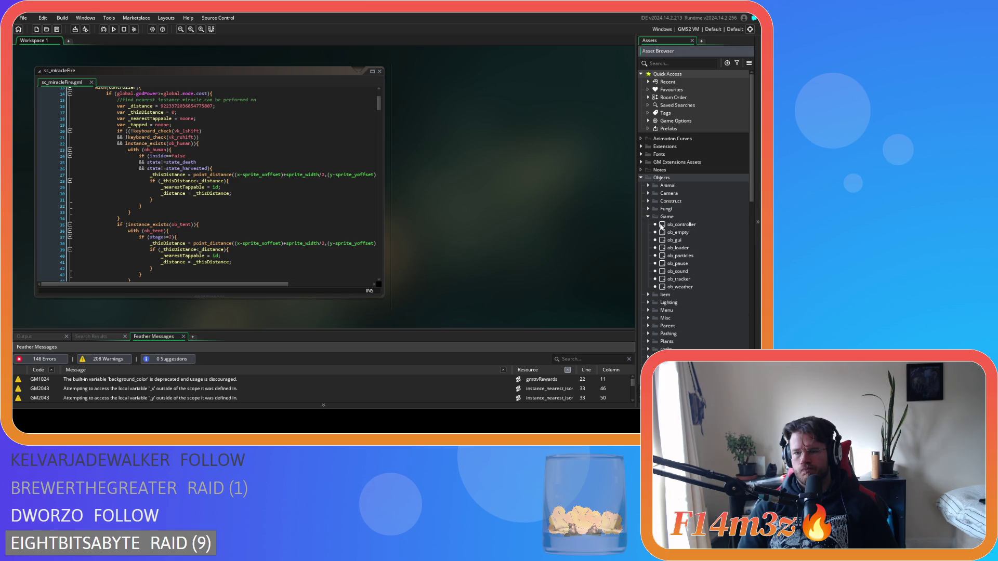
double_click(678, 225)
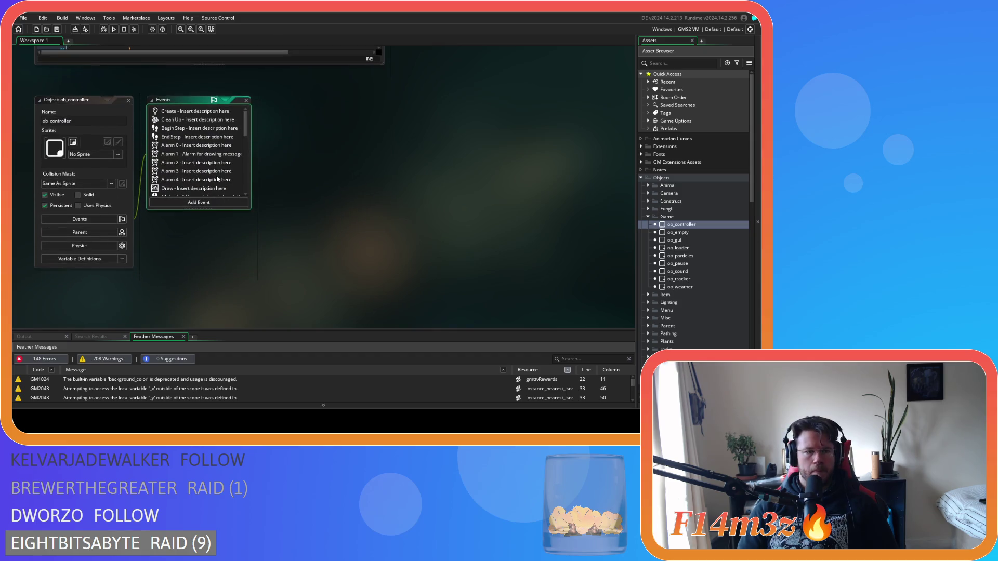
scroll(218, 179, "down", 10)
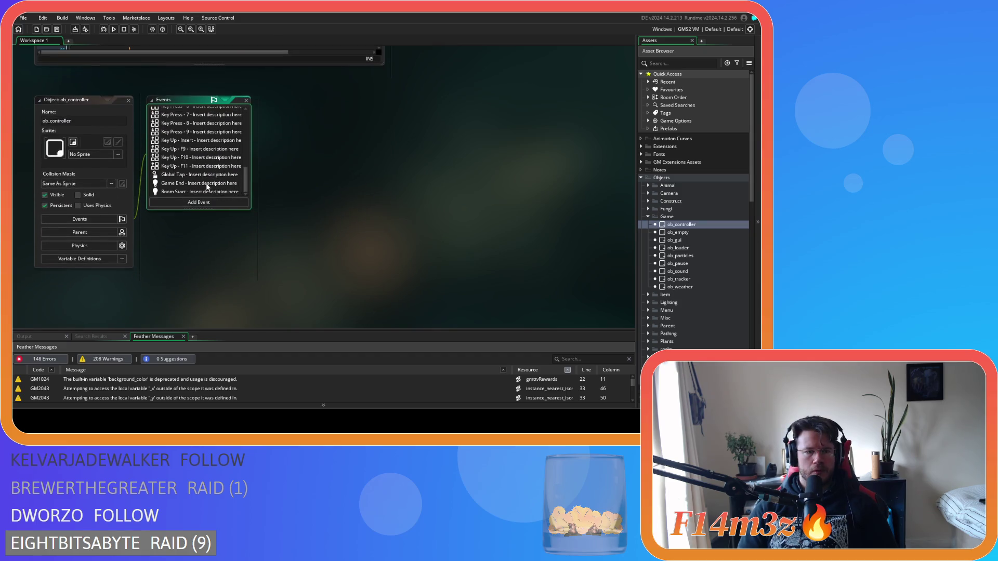
left_click(206, 177)
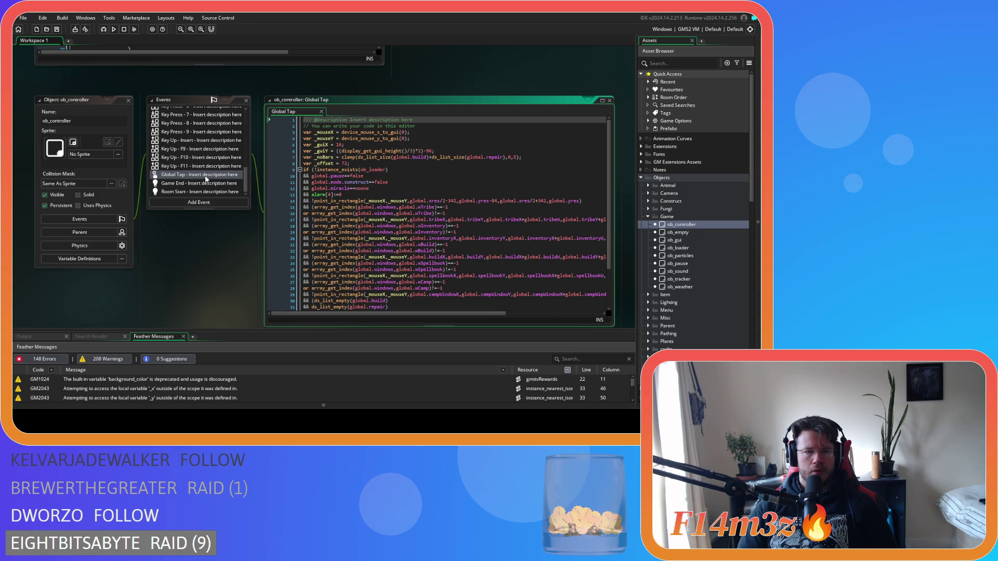
scroll(371, 241, "down", 3)
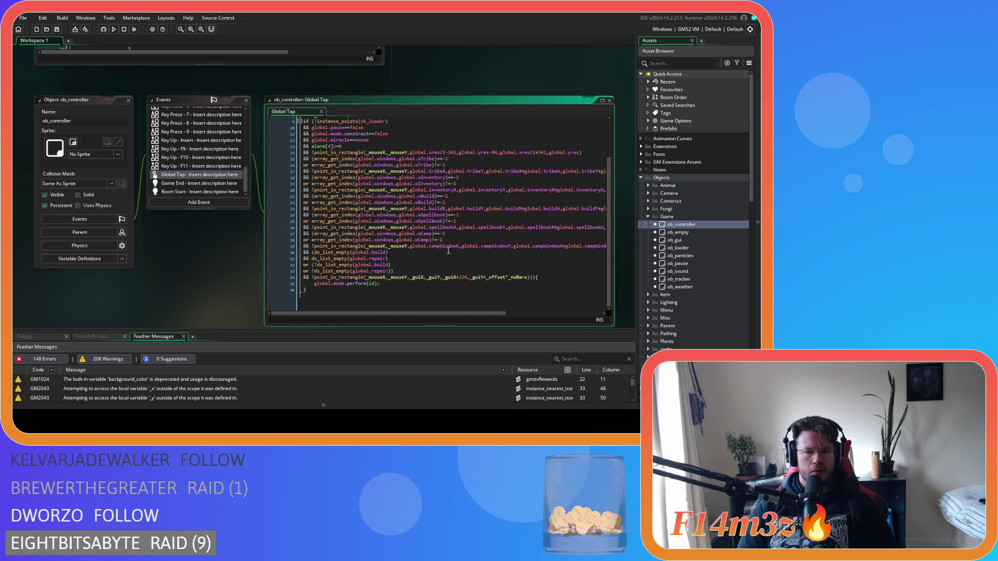
scroll(448, 252, "up", 3)
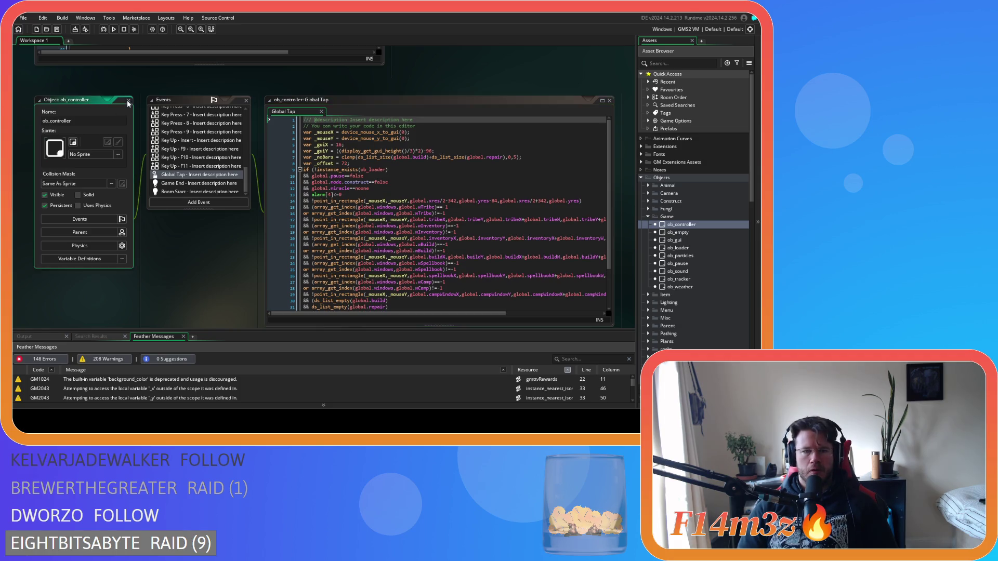
scroll(173, 207, "up", 5)
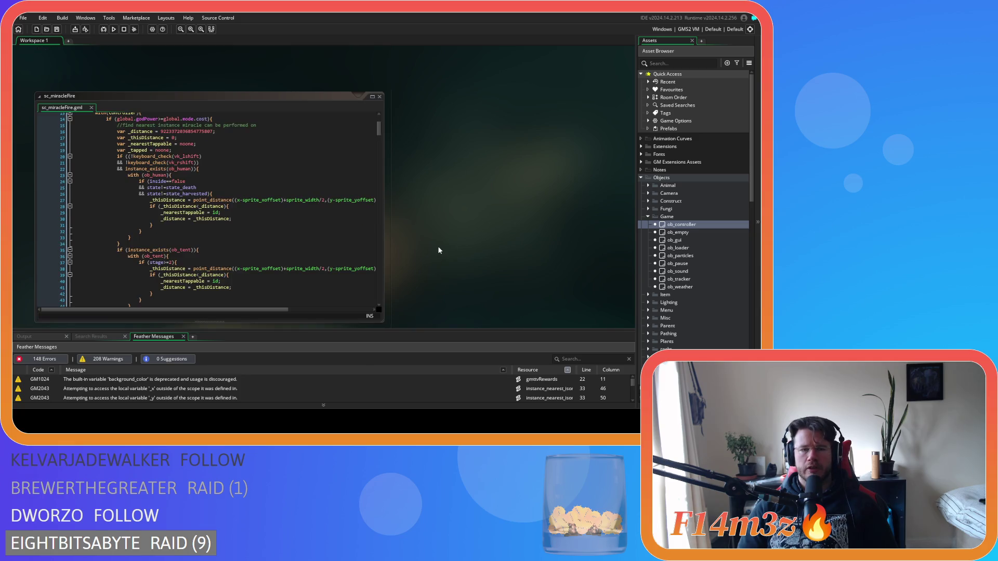
scroll(436, 250, "up", 1)
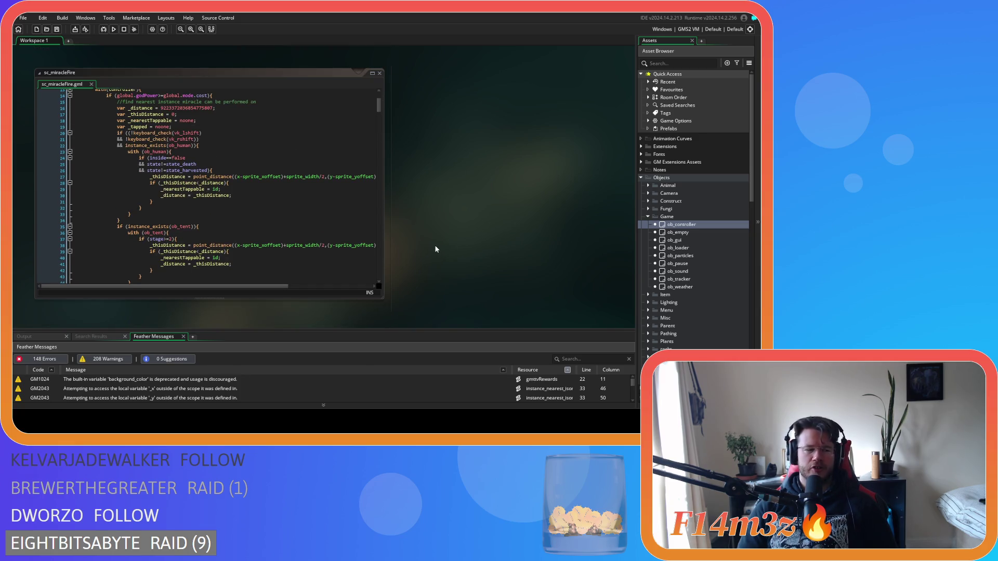
Close the sc_miracleFire editor and collapse the Game objects folder.
left_click(380, 73)
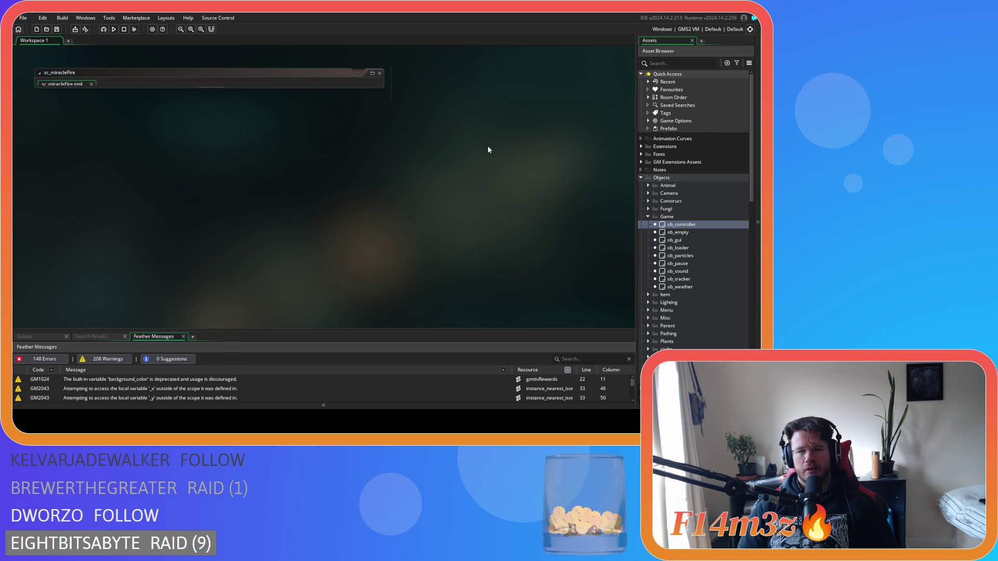
left_click(646, 217)
scroll(644, 273, "down", 10)
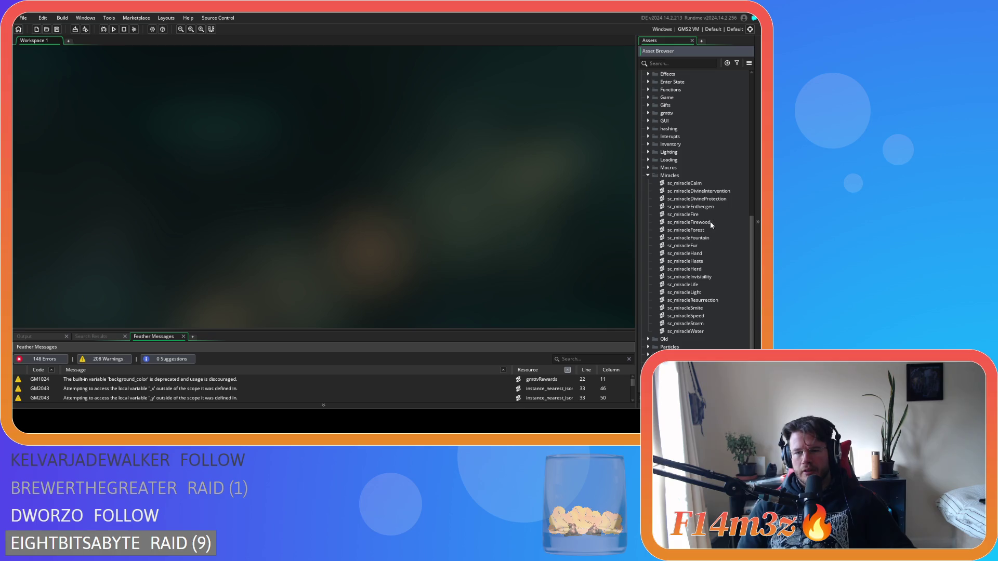
Open sc_miracleHand from Miracles, review its nearest-tappable search, then close it.
left_click(715, 237)
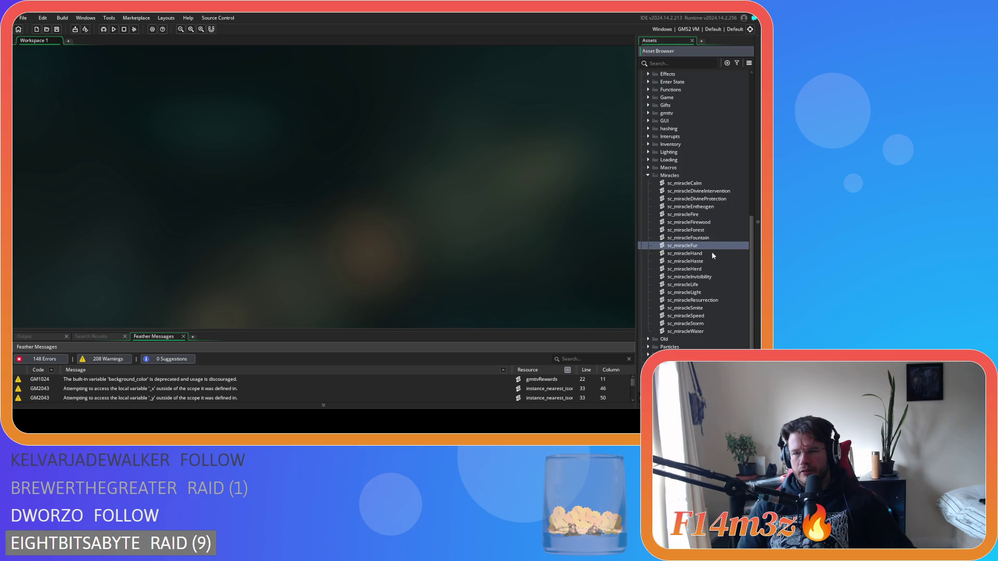
double_click(706, 253)
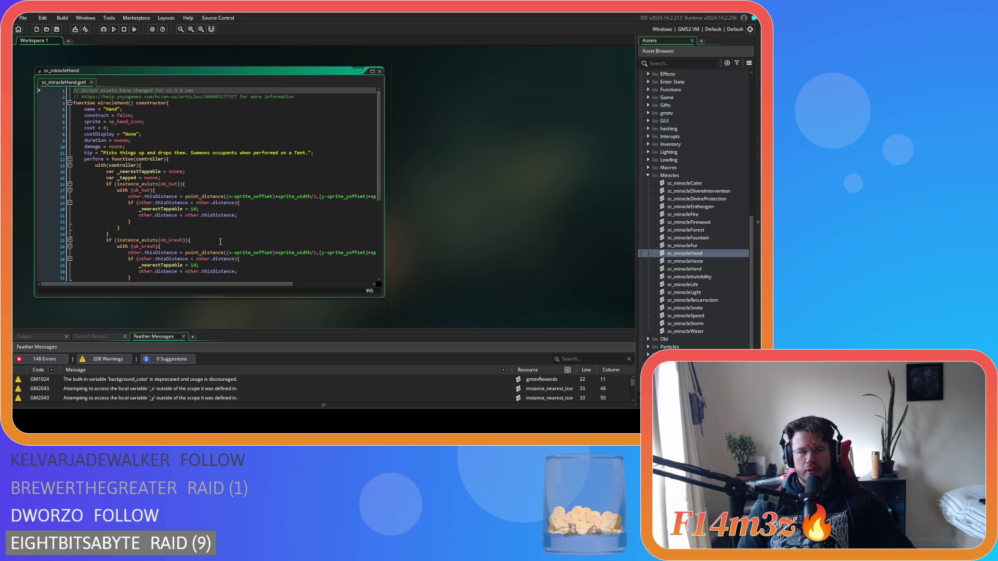
left_click_drag(379, 188, 379, 212)
scroll(379, 212, "down", 4)
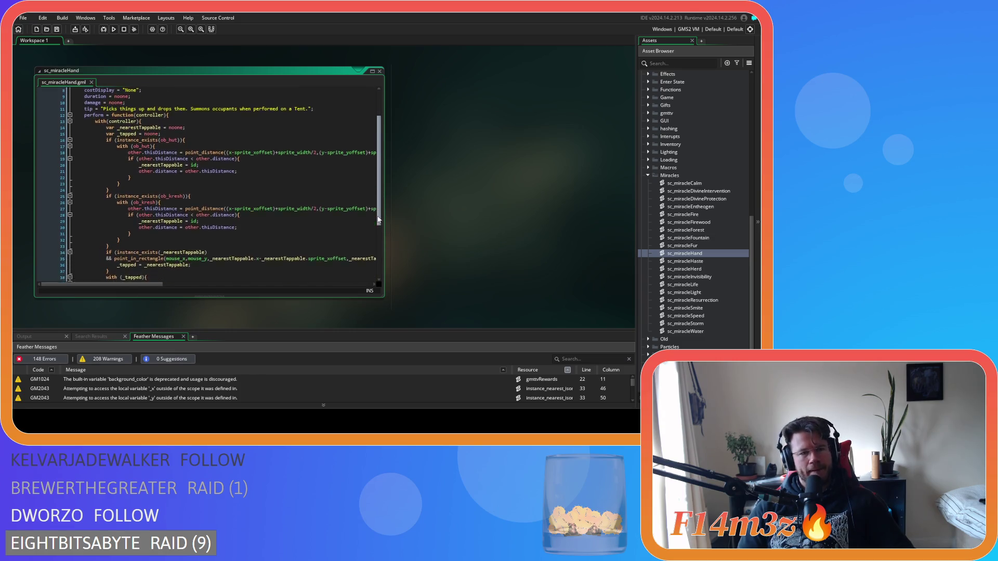
left_click(380, 72)
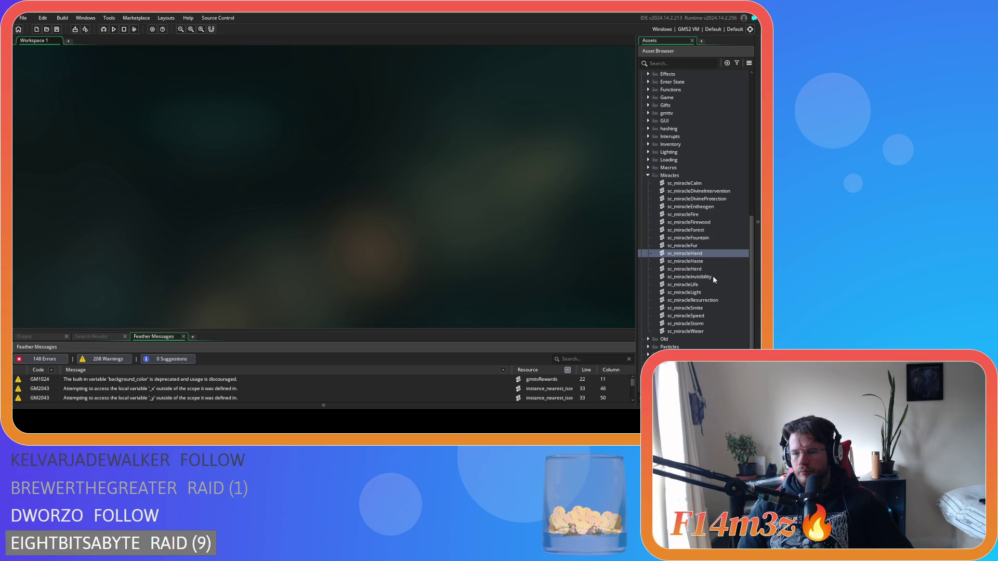
In sc_miracleSmite, move the ob_predator block below the ob_prey block and save.
double_click(719, 308)
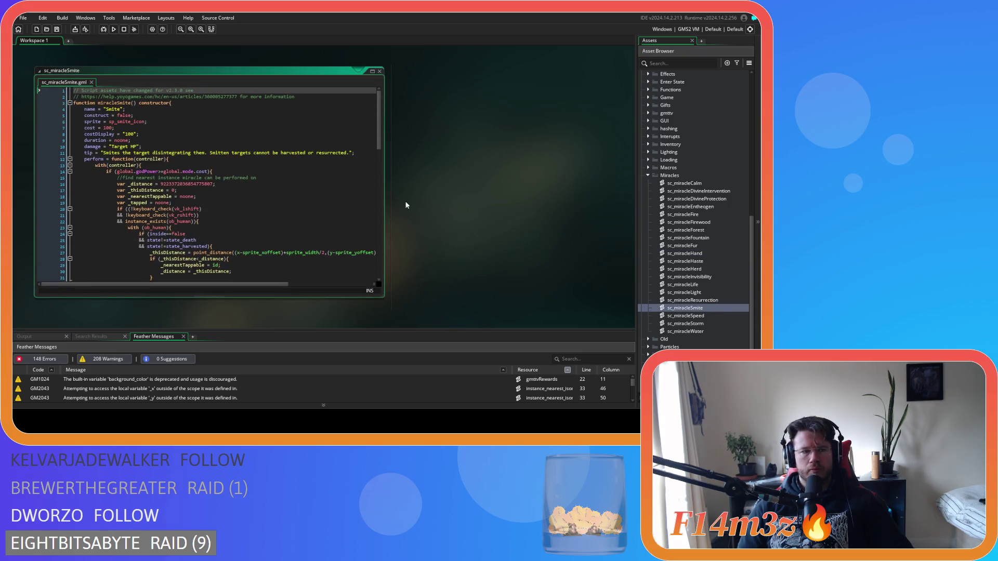
mouse_move(378, 139)
left_mouse_down()
mouse_move(378, 218)
mouse_move(378, 201)
left_mouse_up()
mouse_move(120, 199)
left_mouse_down()
mouse_move(117, 127)
mouse_move(74, 124)
left_mouse_up()
key("ctrl+c")
key("Delete")
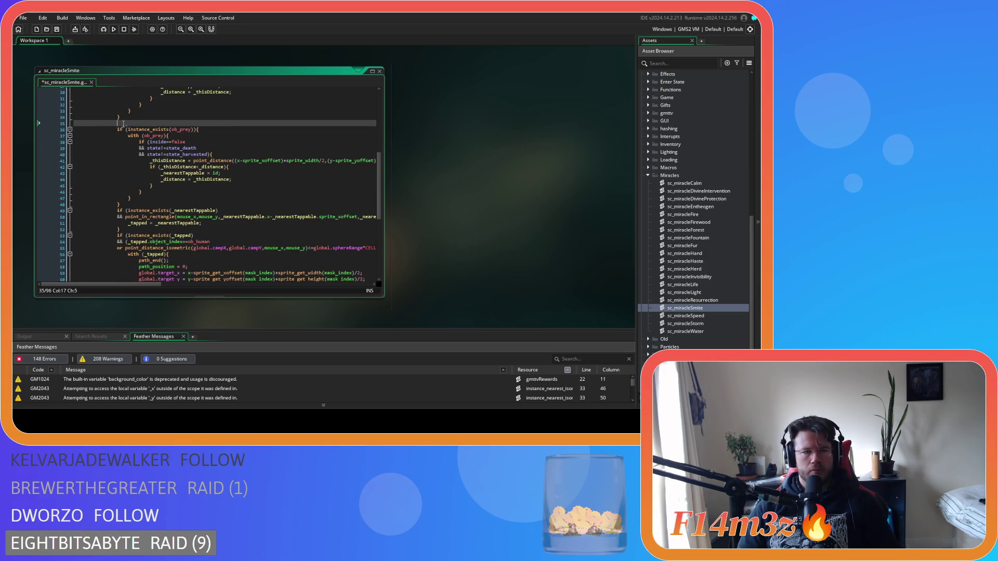
key("Delete")
left_click(193, 197)
key("Return")
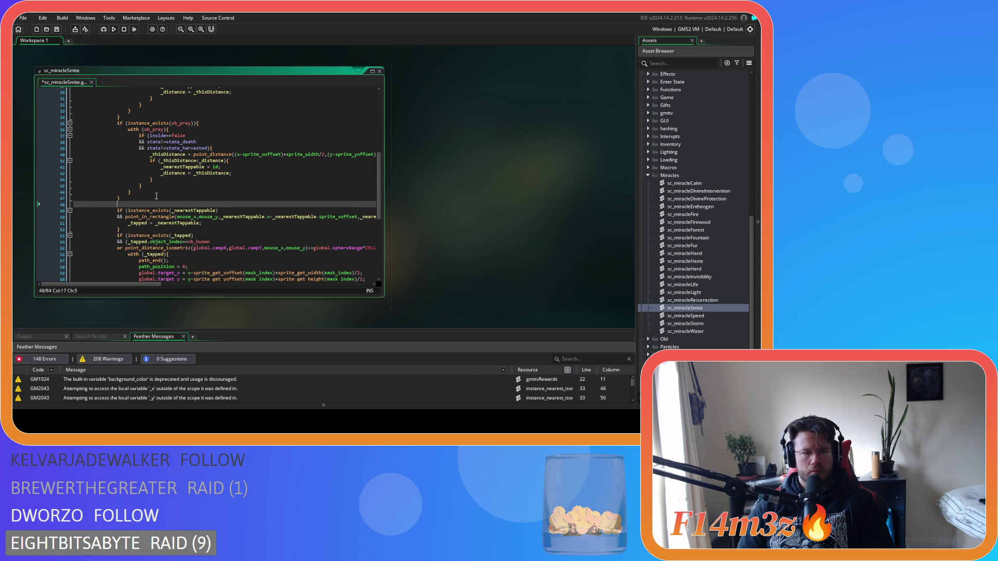
key("ctrl+v")
key("ctrl+s")
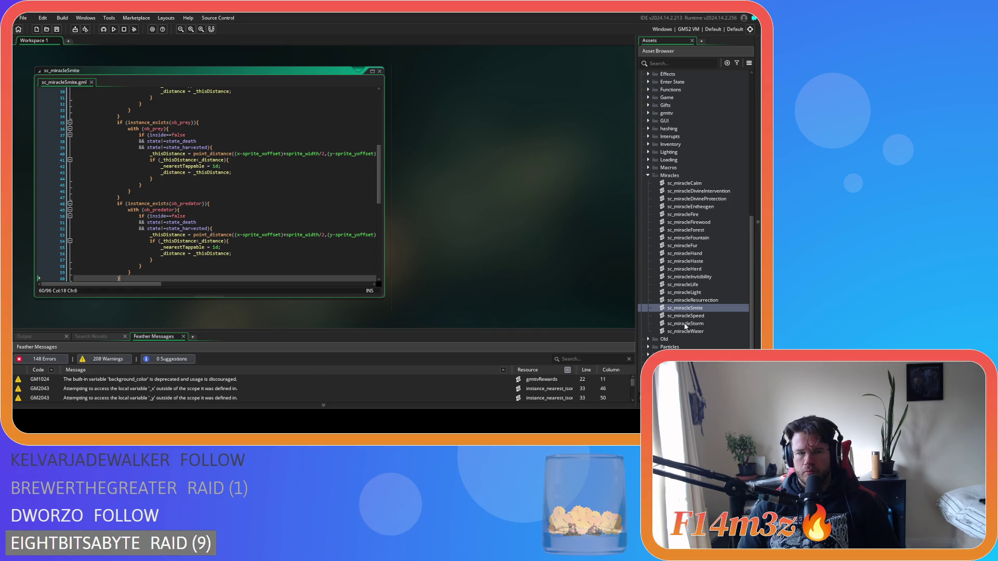
Open sc_miracleWater and move the ob_predator and ob_prey checks above the ob_tent check.
double_click(710, 332)
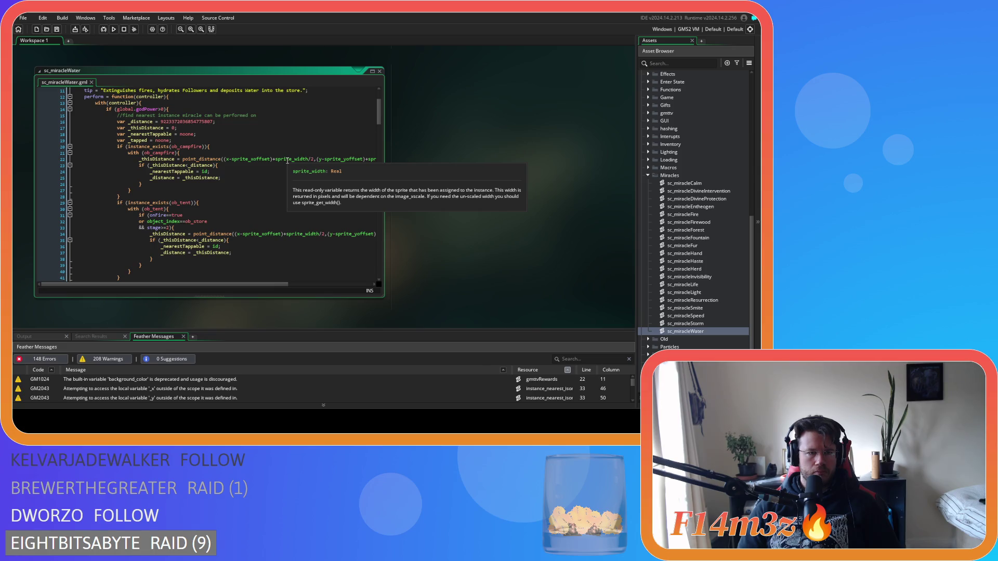
scroll(287, 161, "down", 3)
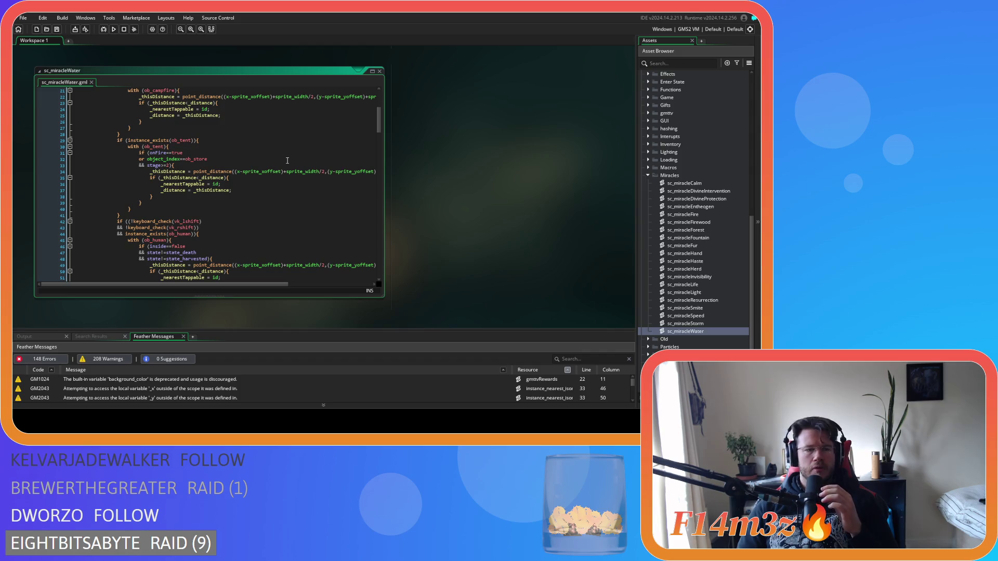
scroll(287, 160, "down", 10)
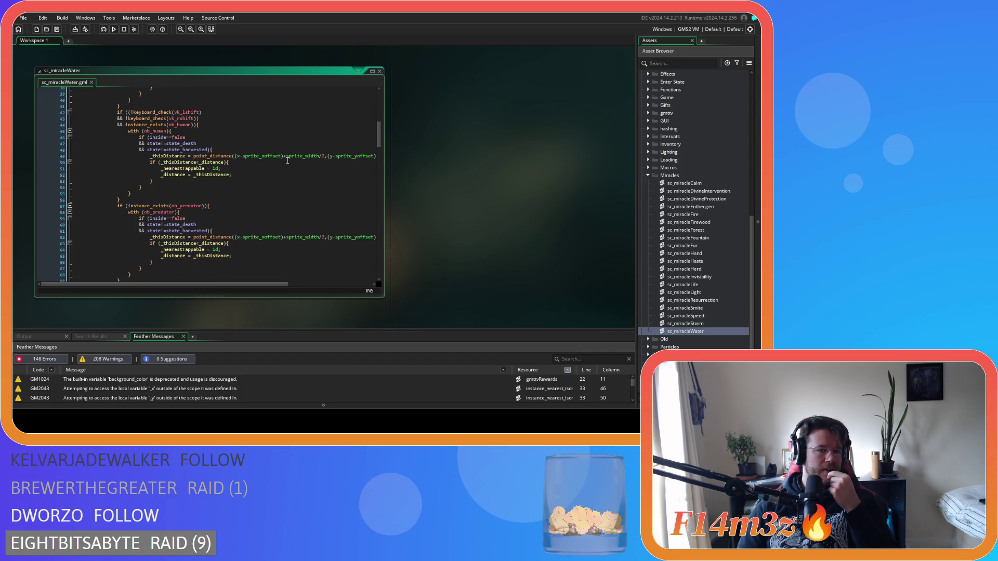
scroll(287, 160, "down", 2)
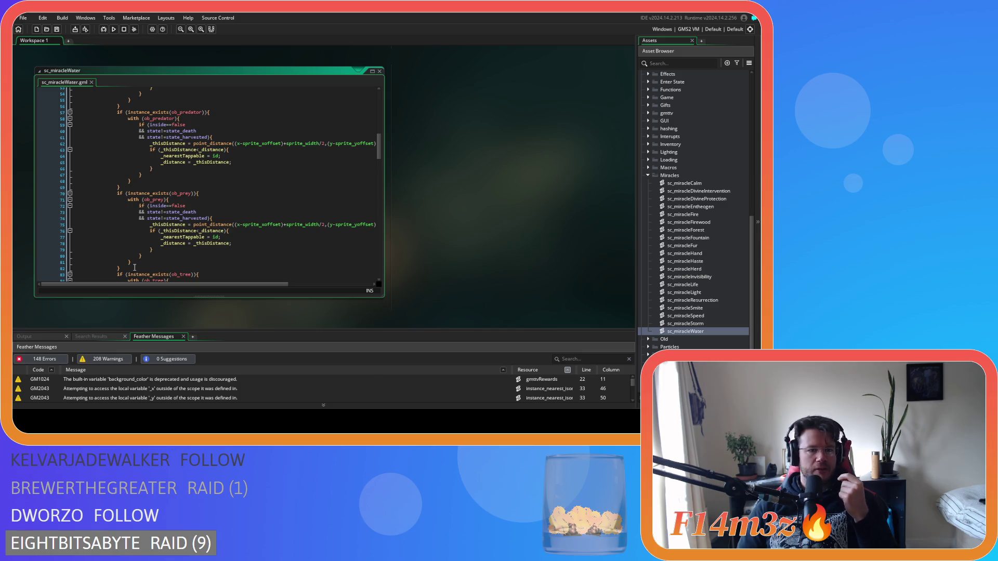
scroll(161, 252, "down", 5)
scroll(161, 252, "up", 6)
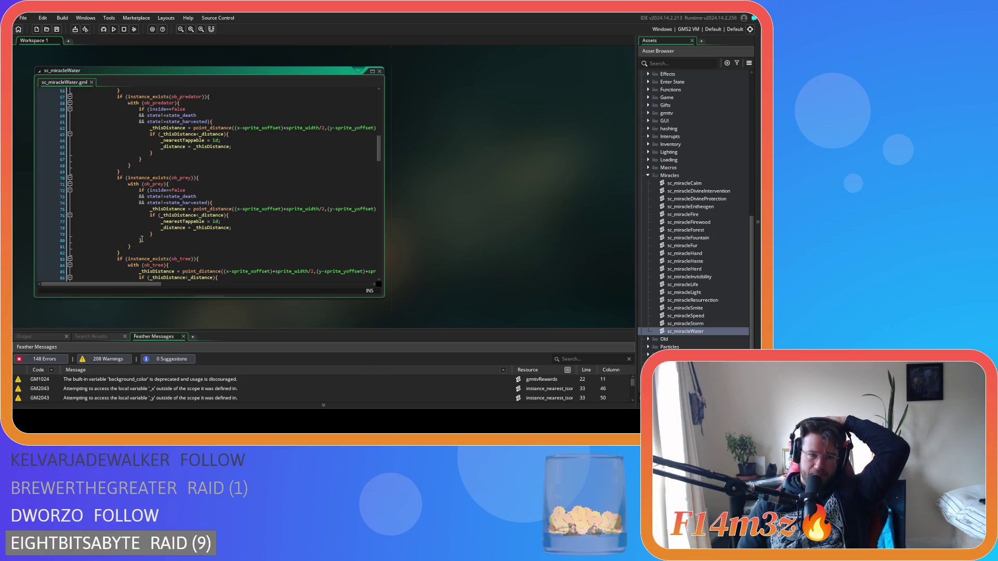
mouse_move(125, 253)
left_mouse_down()
mouse_move(111, 233)
mouse_move(117, 112)
left_mouse_up()
scroll(203, 190, "up", 7)
scroll(203, 190, "up", 7)
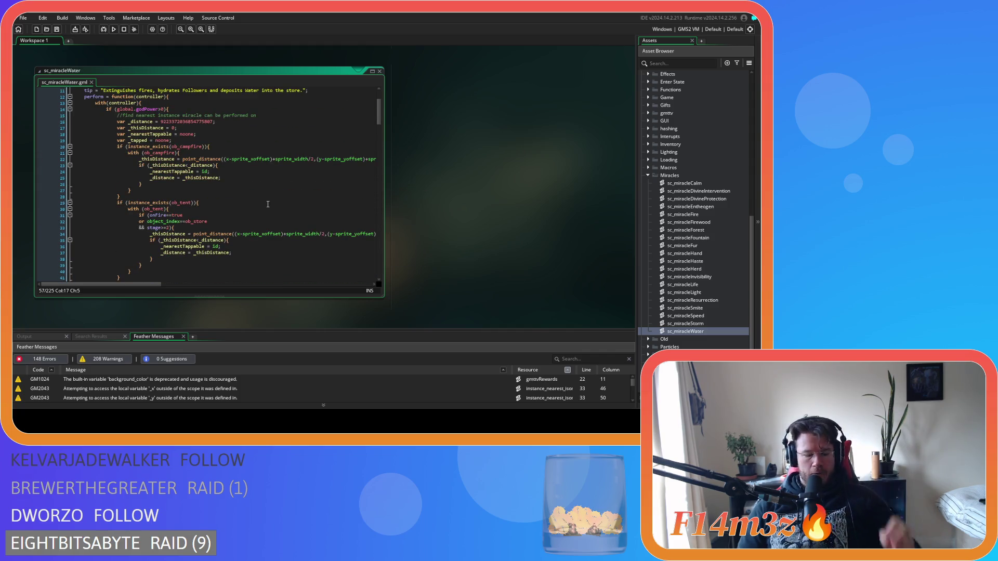
key("Tab")
key("Delete")
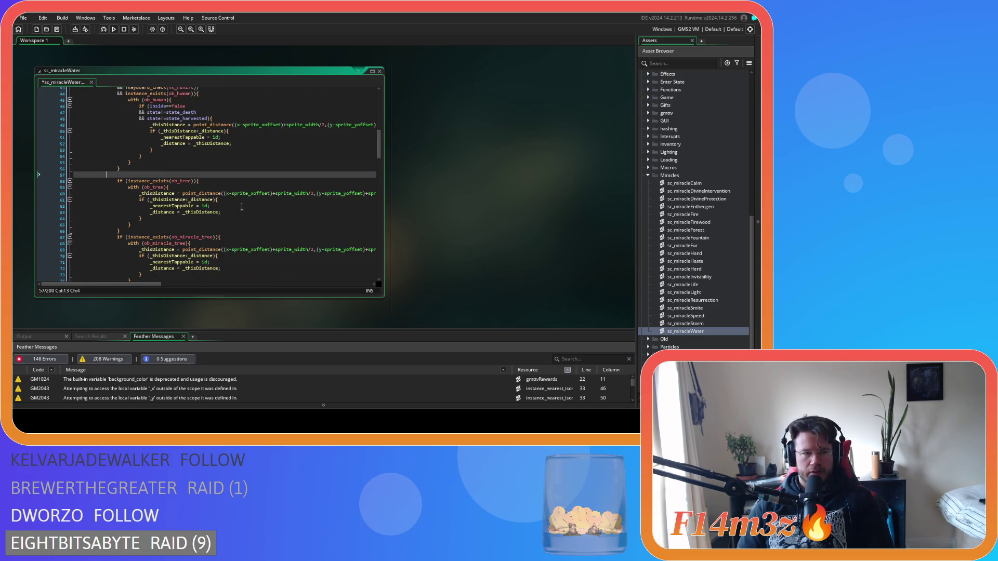
key("BackSpace")
key("ctrl+z")
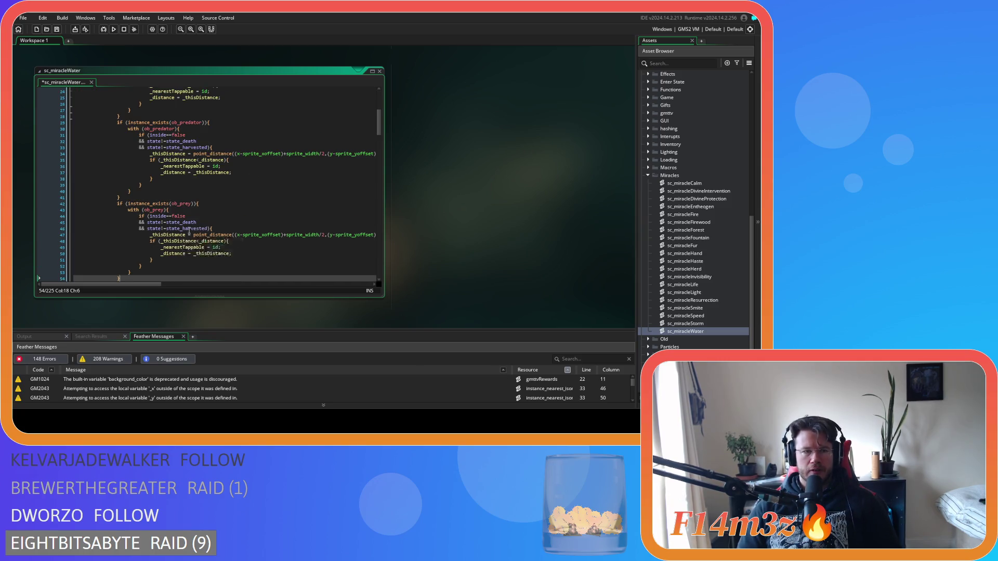
Move the tree, miracle tree and bush checks ahead of the ob_tent check and save.
scroll(197, 231, "down", 2)
scroll(197, 230, "down", 8)
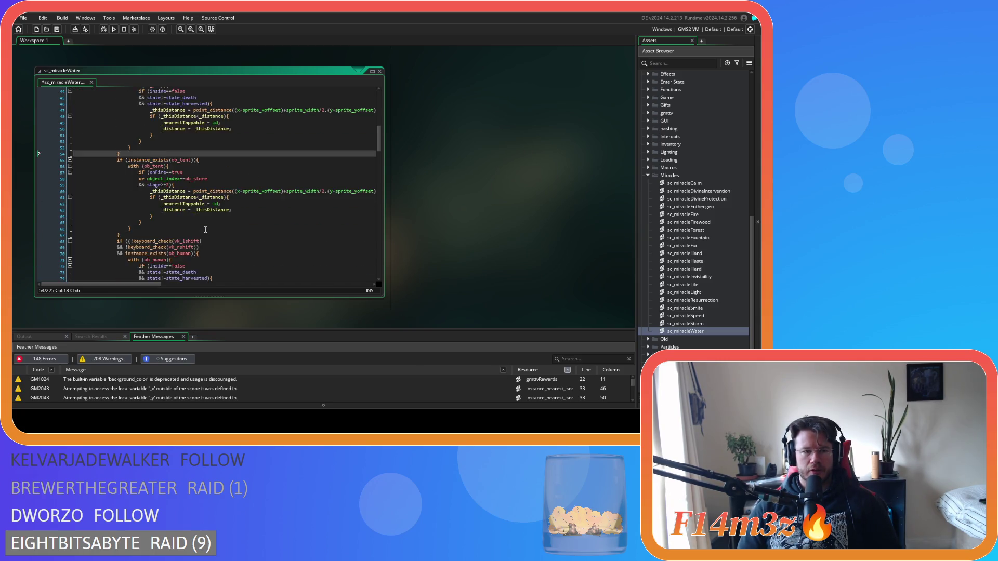
scroll(195, 207, "down", 10)
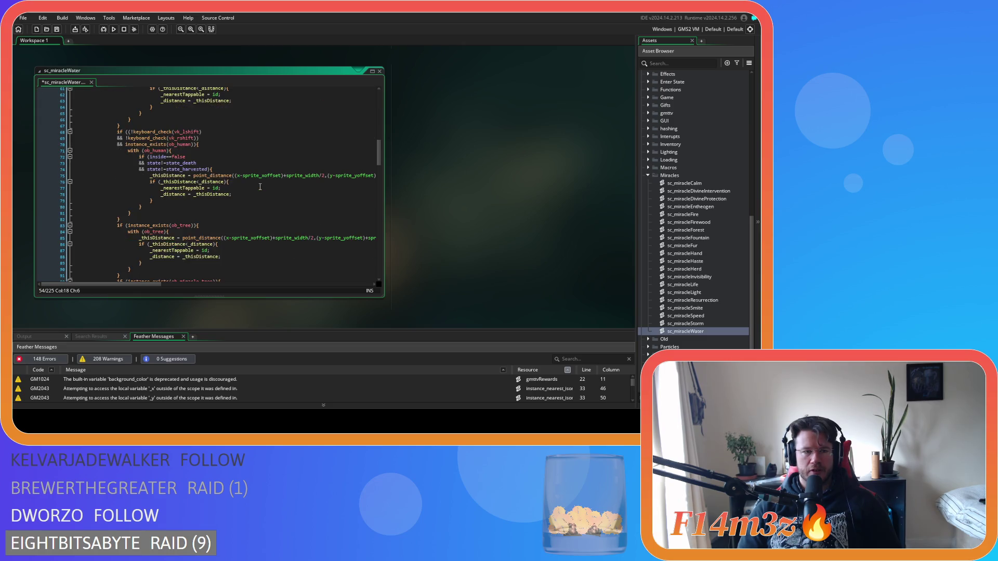
left_click_drag(125, 245, 116, 147)
key("Delete")
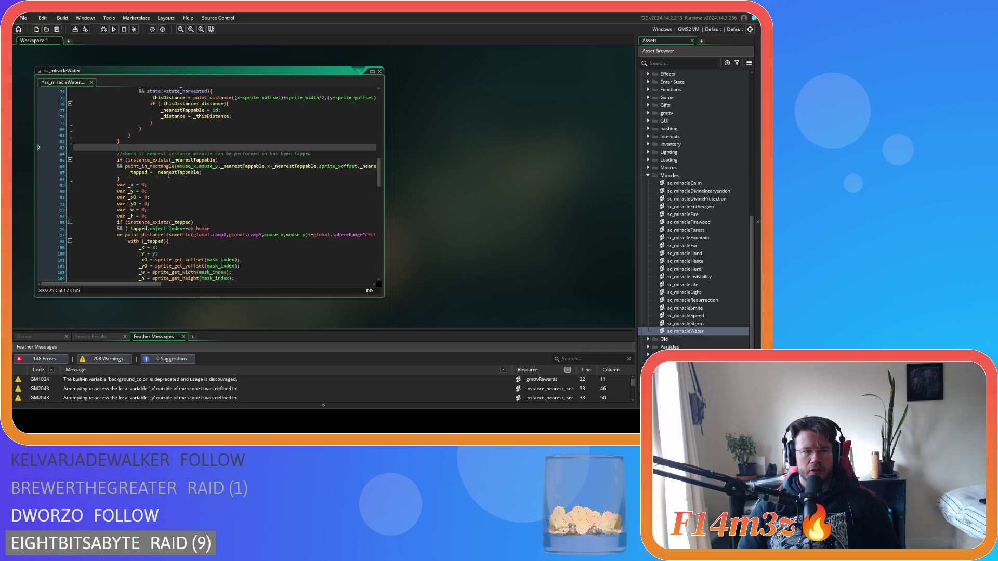
key("BackSpace")
scroll(174, 182, "up", 15)
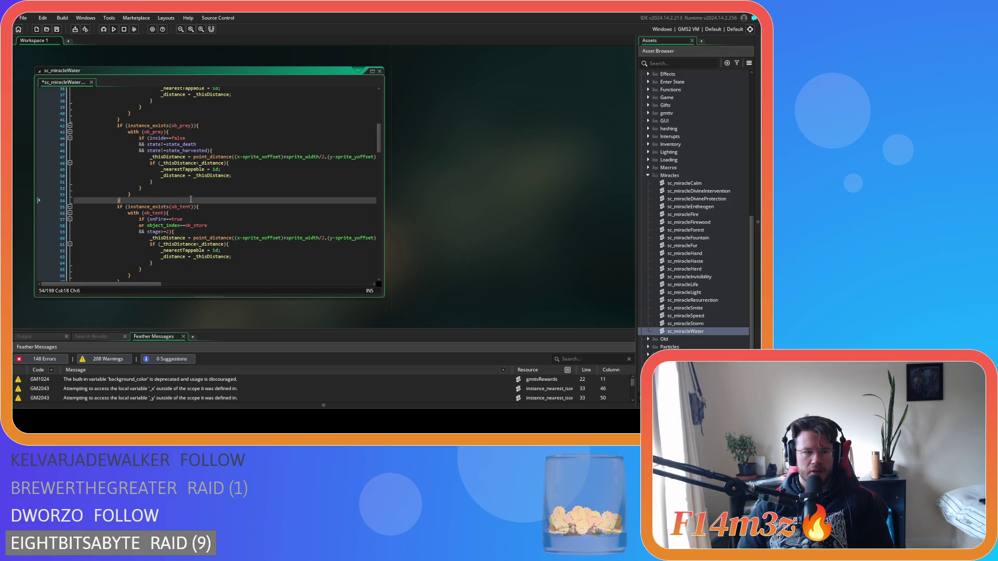
key("ctrl+z")
key("ctrl+z")
scroll(205, 199, "down", 3)
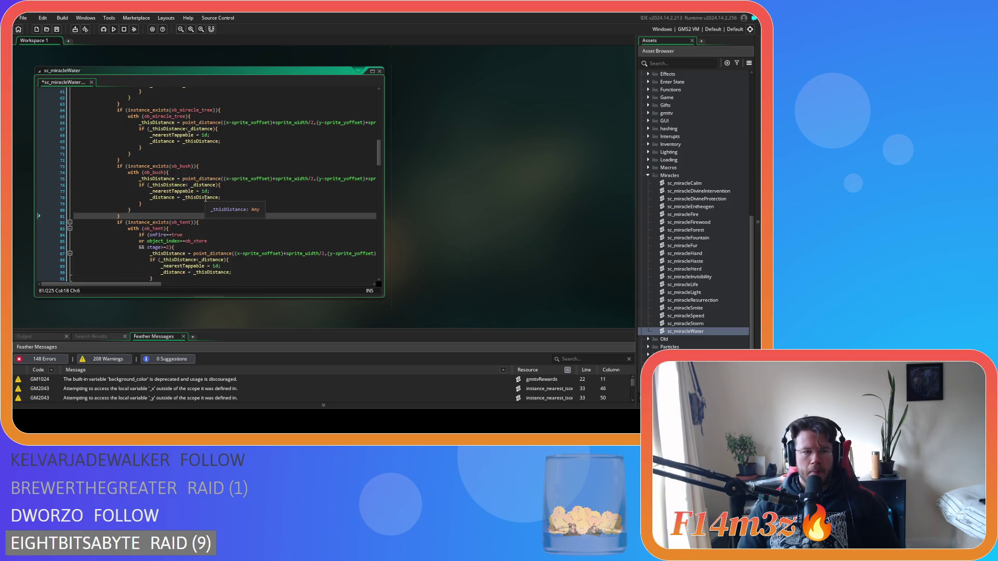
key("ctrl+s")
right_click(481, 165)
mouse_move(515, 176)
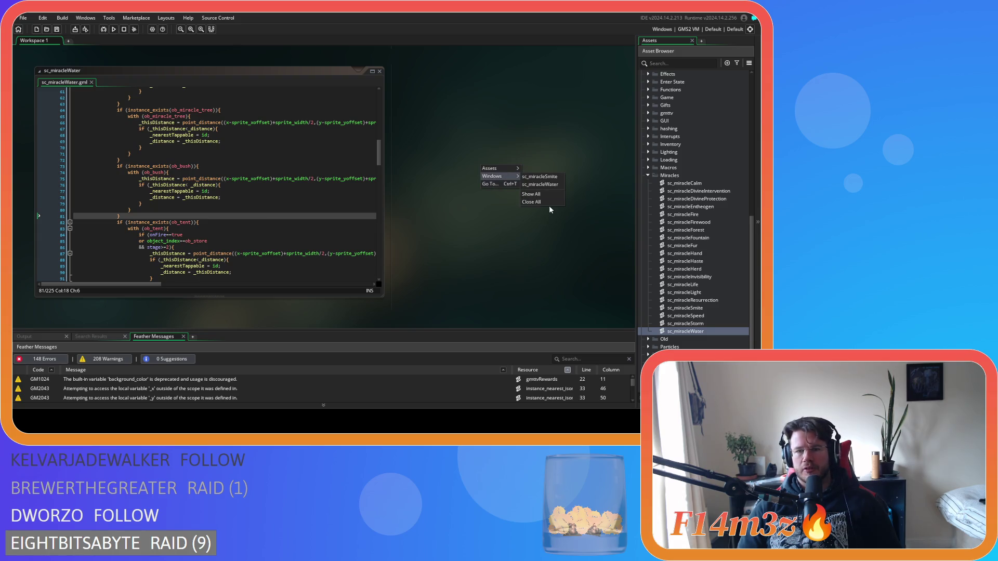
left_click(548, 202)
left_click(648, 175)
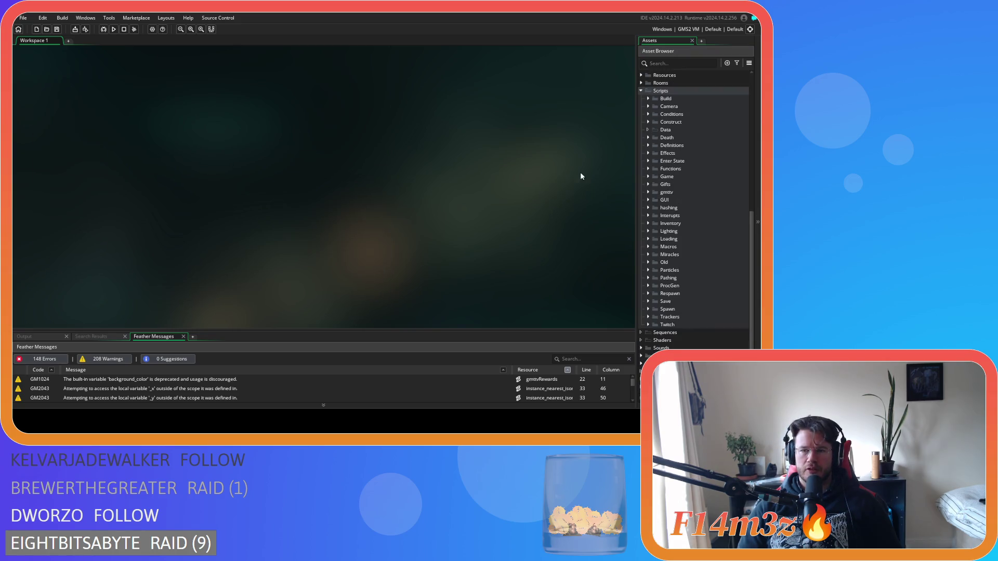
left_click(641, 91)
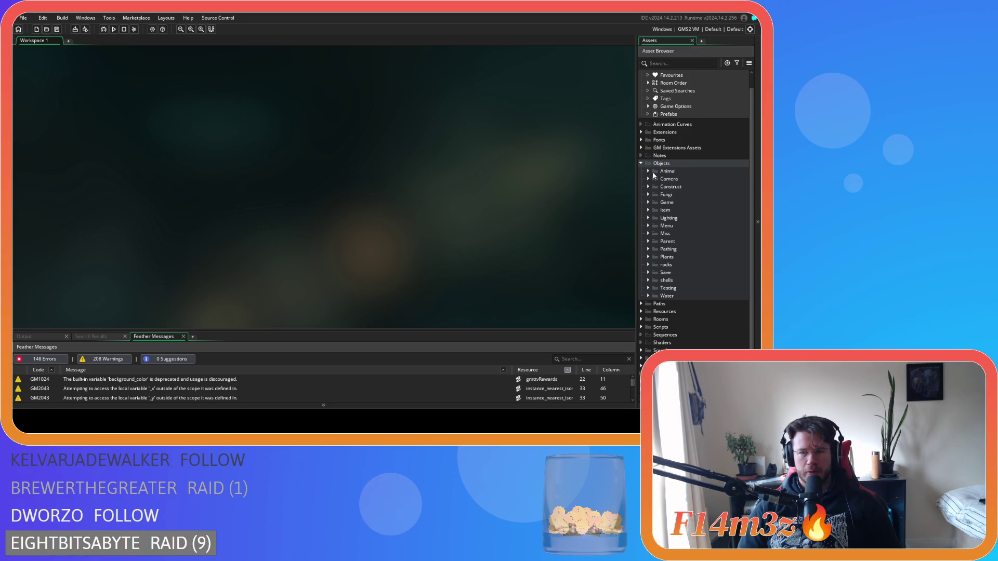
scroll(653, 172, "up", 5)
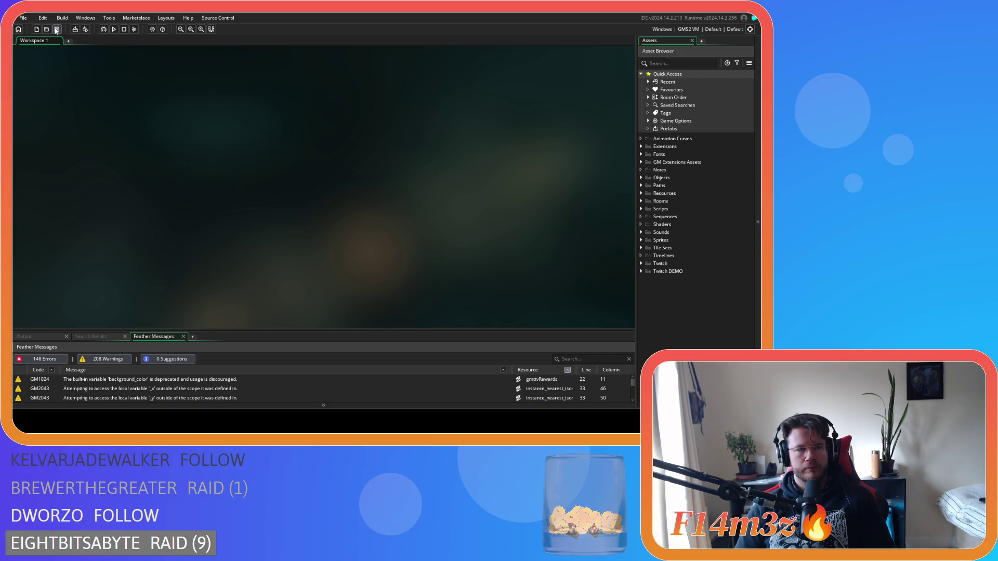
left_click(641, 178)
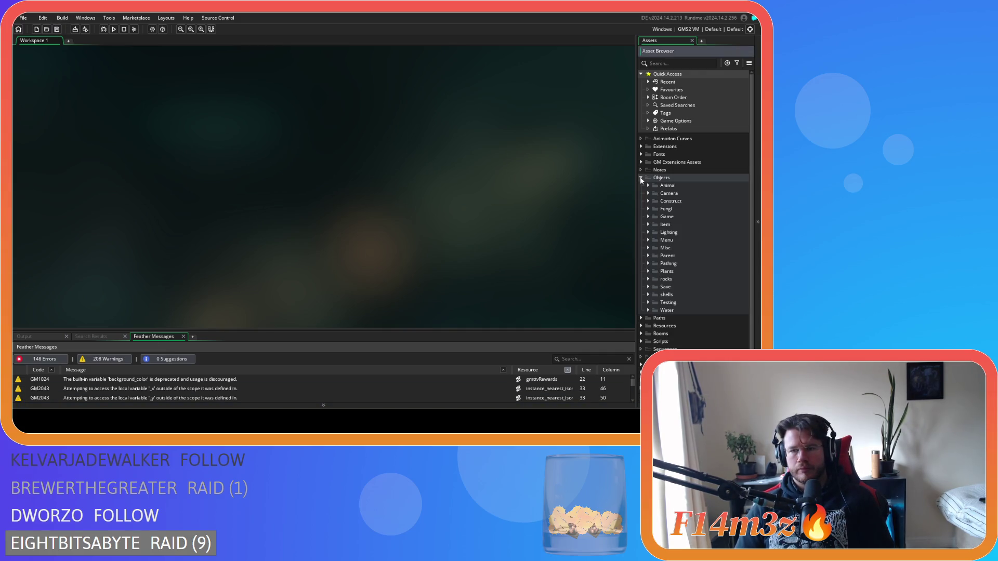
Open ob_gui's Draw GUI event from Objects > Game and scroll to the Help Menu code.
left_click(649, 217)
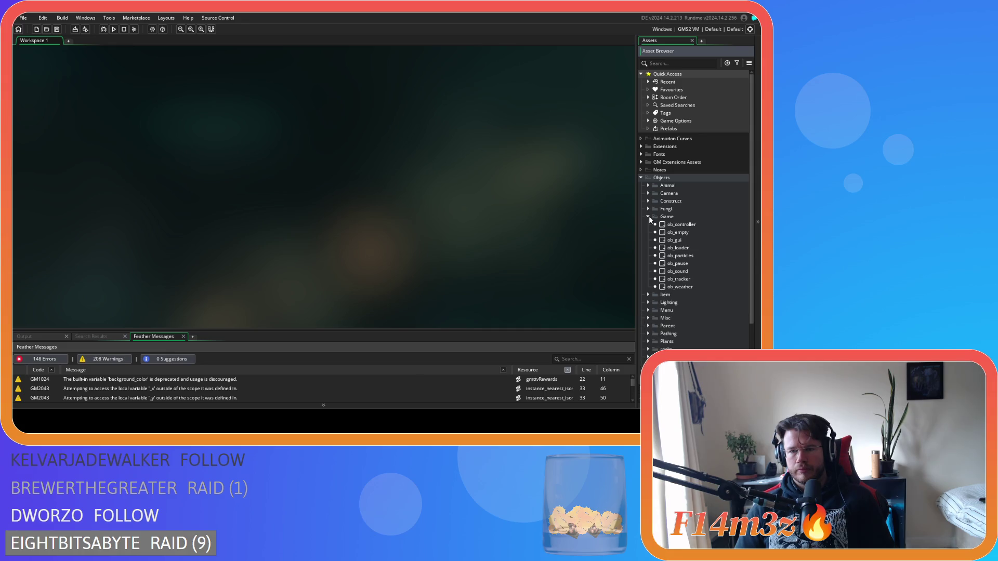
double_click(661, 240)
scroll(190, 161, "down", 3)
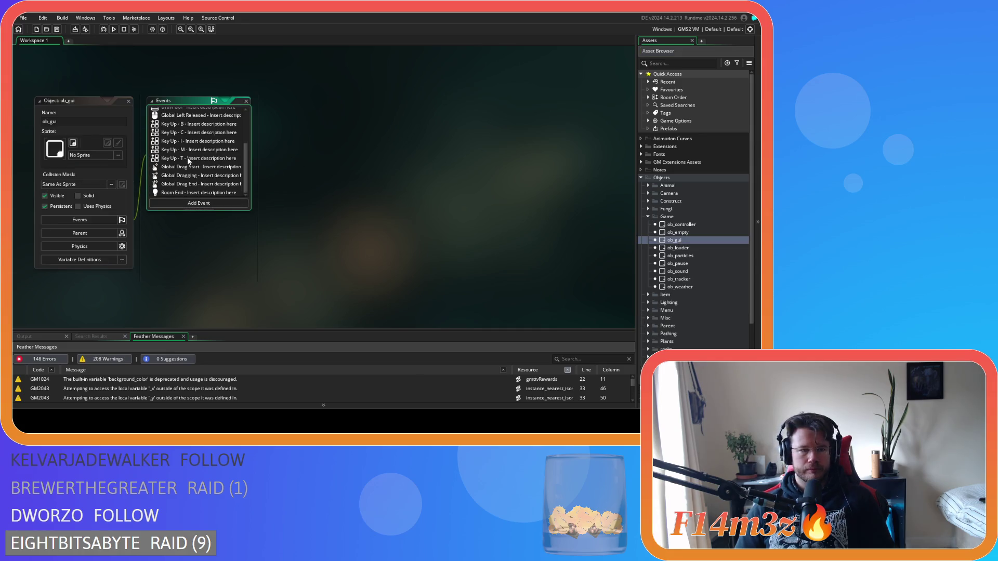
scroll(219, 184, "up", 3)
double_click(208, 153)
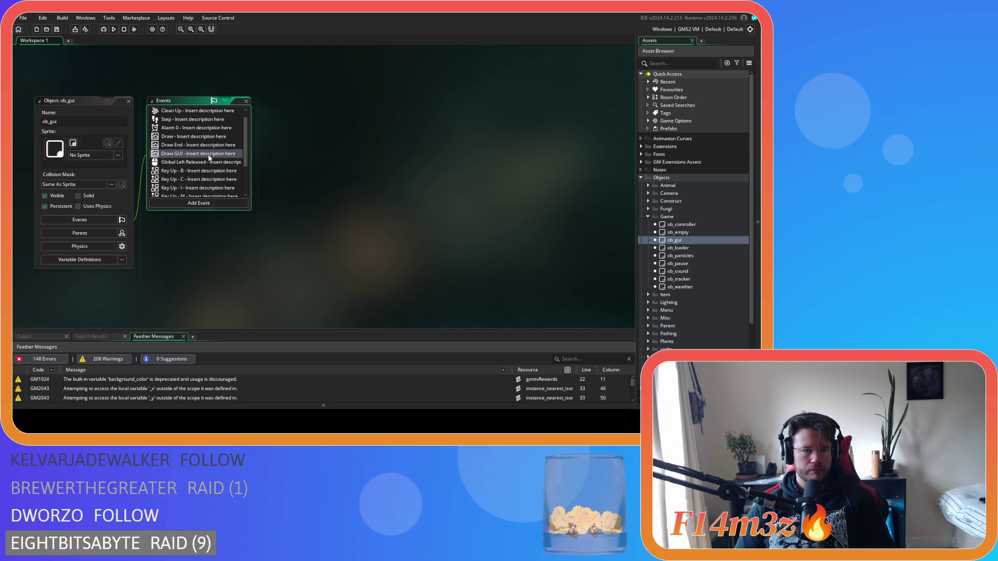
scroll(484, 223, "down", 10)
scroll(484, 223, "down", 20)
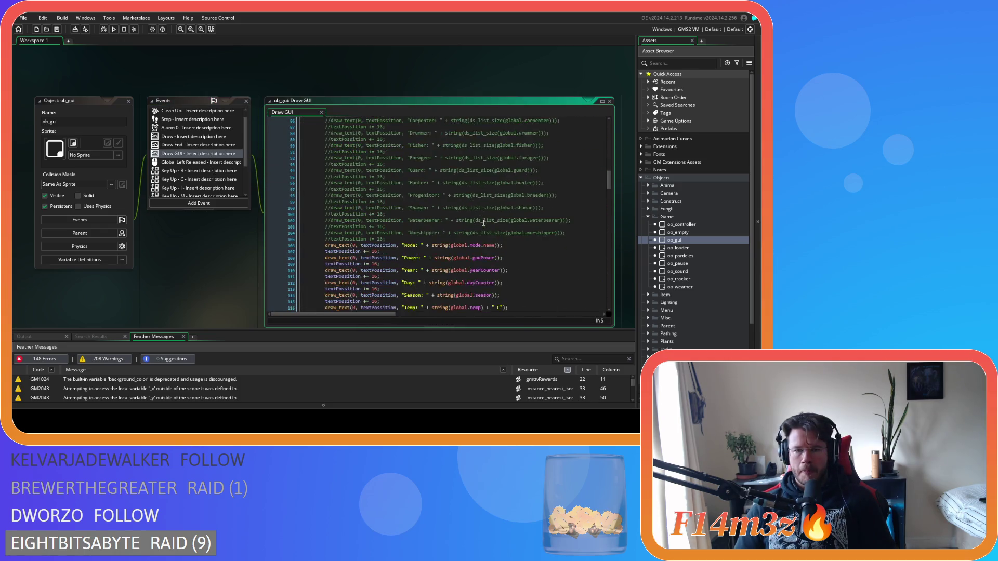
scroll(487, 233, "down", 10)
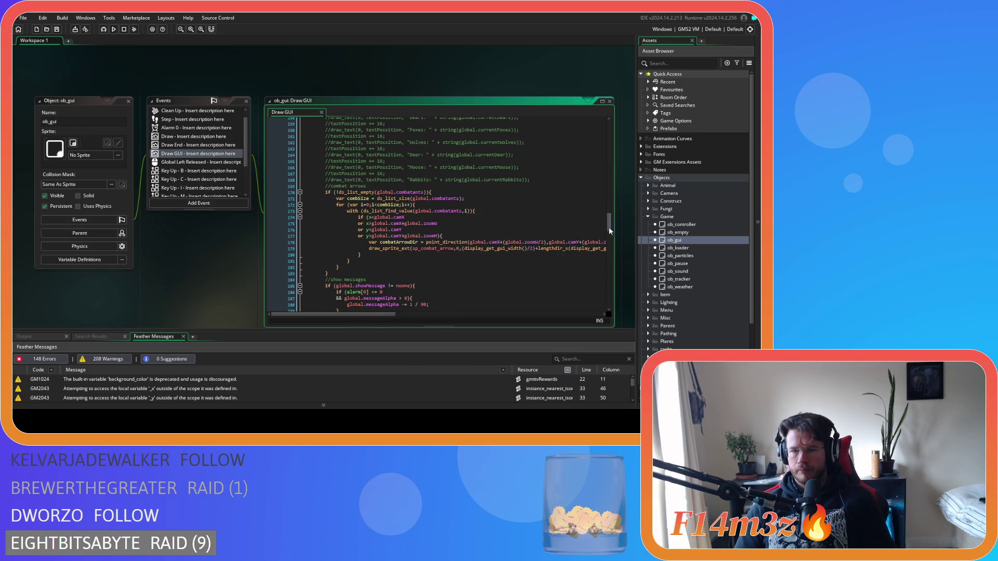
left_click_drag(609, 227, 613, 249)
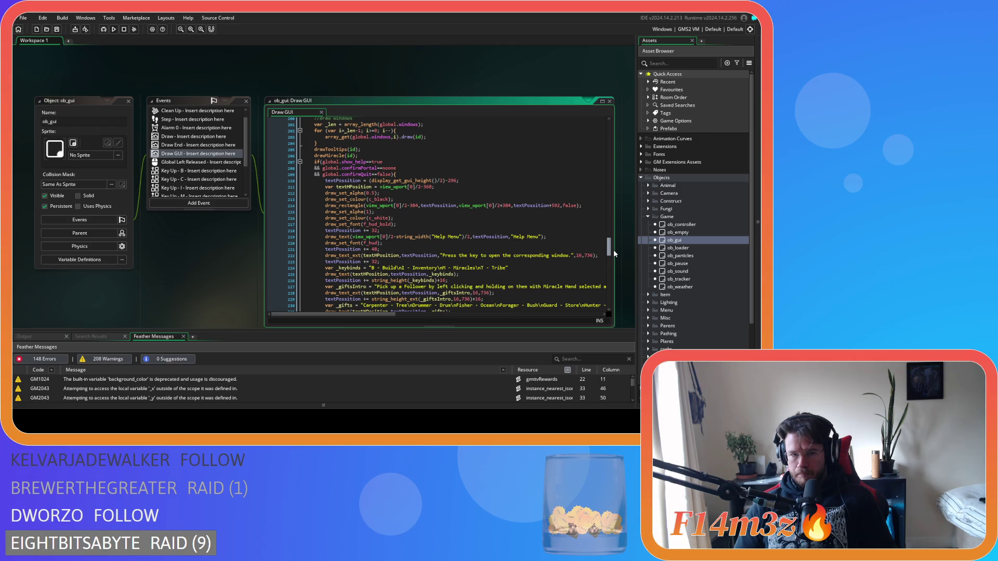
left_click(444, 212)
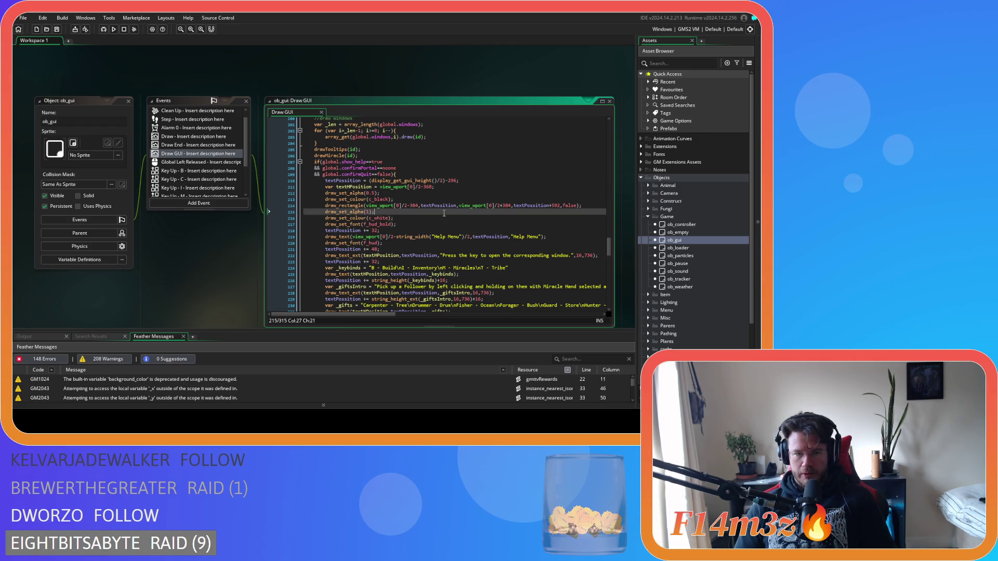
Add a "\nC - Camp" entry after "B - Build" on line 224 and save.
scroll(445, 213, "down", 3)
scroll(444, 213, "down", 1)
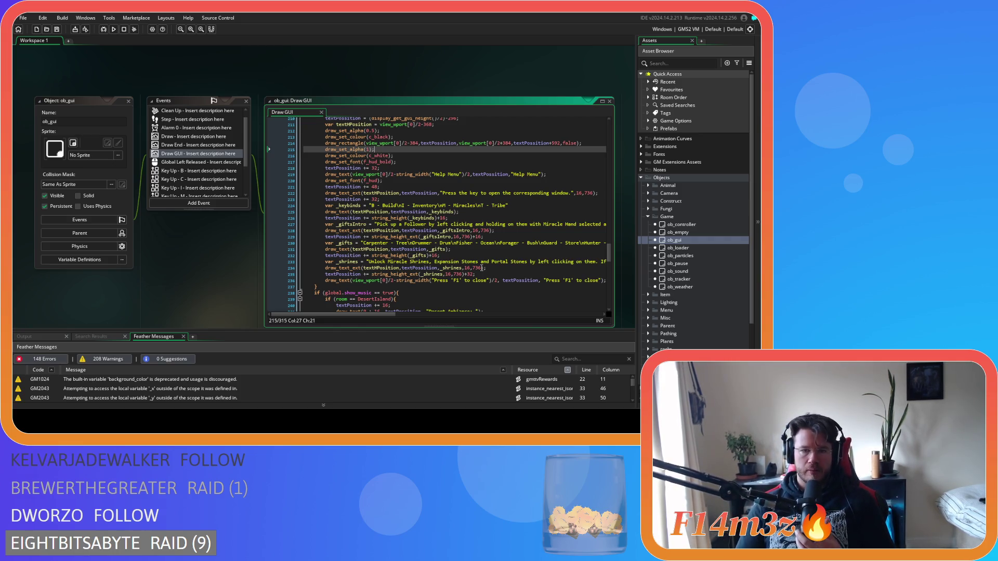
mouse_move(406, 219)
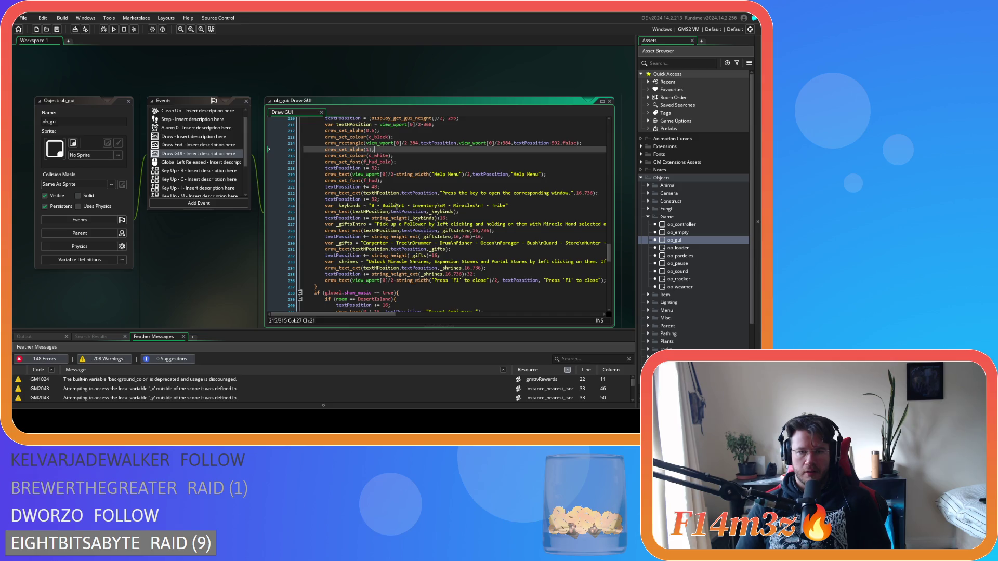
left_click_drag(396, 207, 373, 211)
key("ctrl+c")
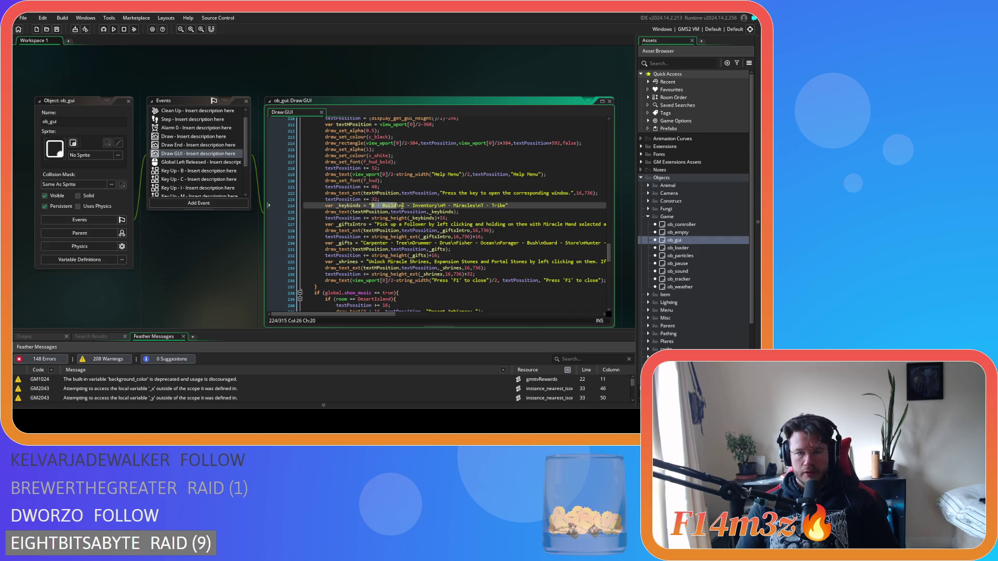
left_click(404, 207)
key("ctrl+v")
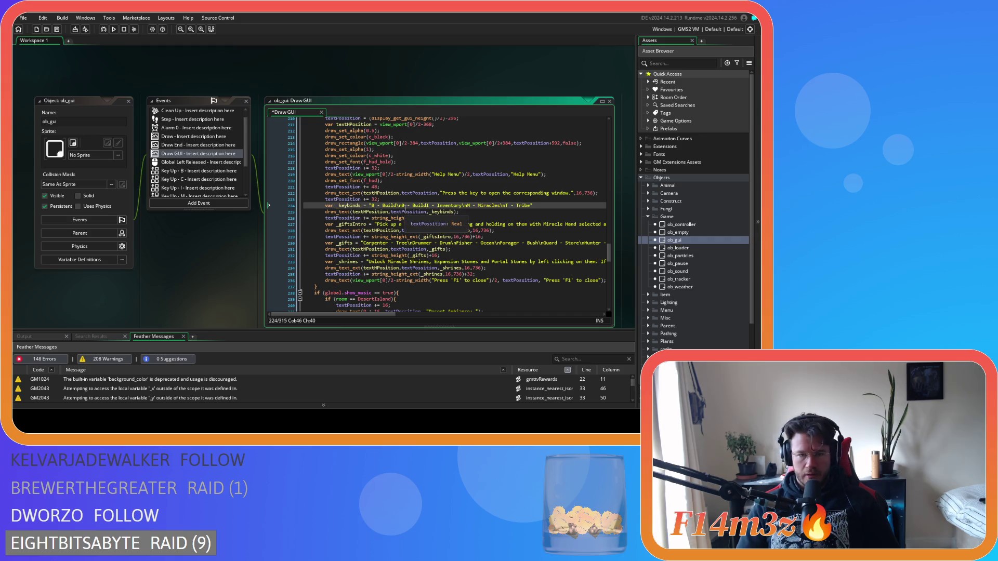
type("\\n")
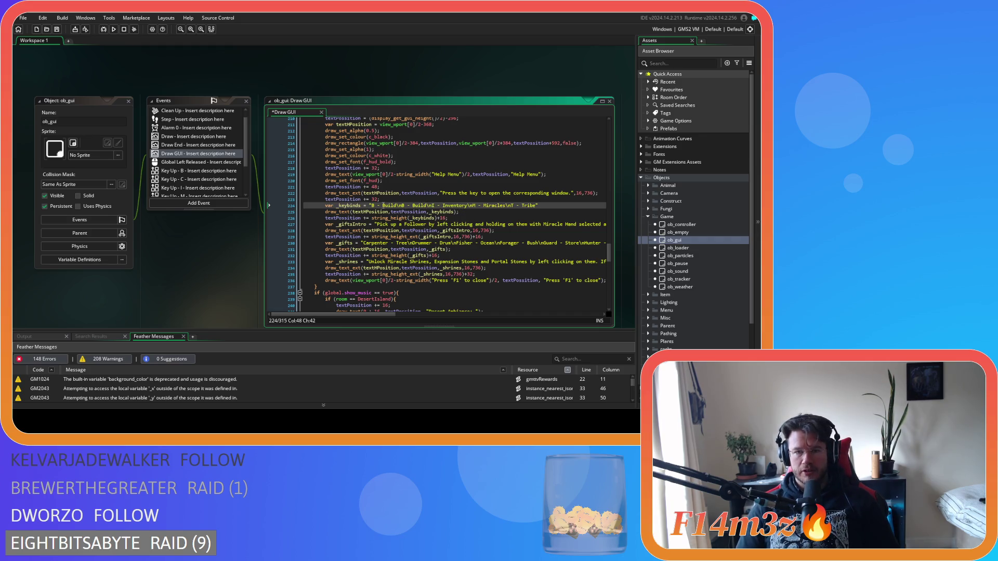
type("C")
left_click_drag(412, 207, 423, 208)
type("Camp")
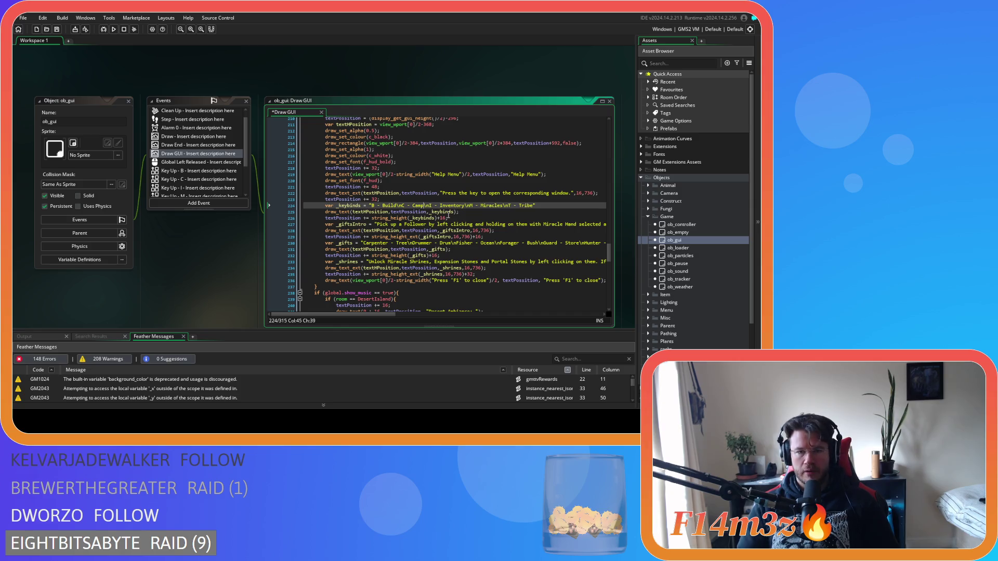
key("ctrl+s")
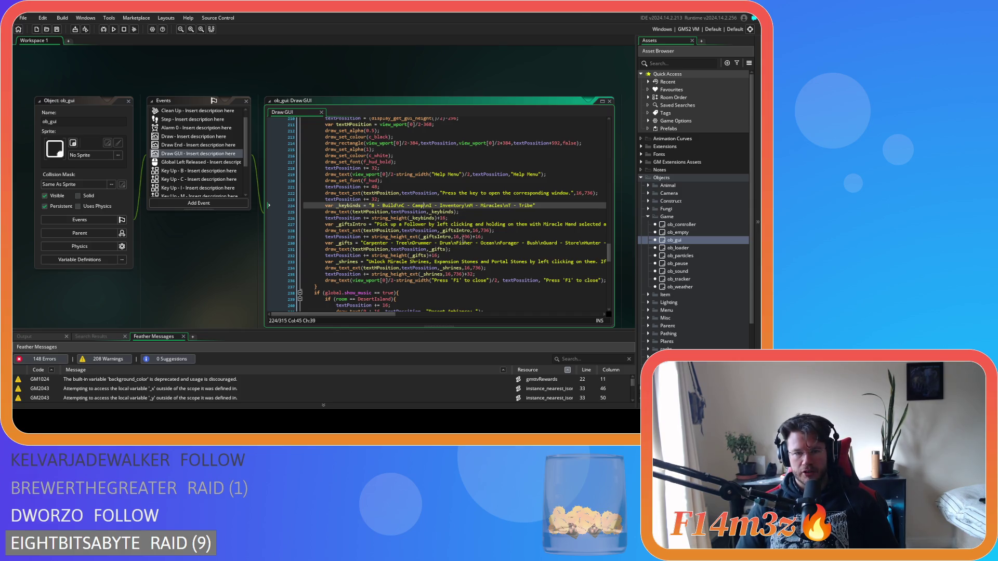
Look over the help text height and background rectangle lines, then build the game with F5.
left_click(453, 219)
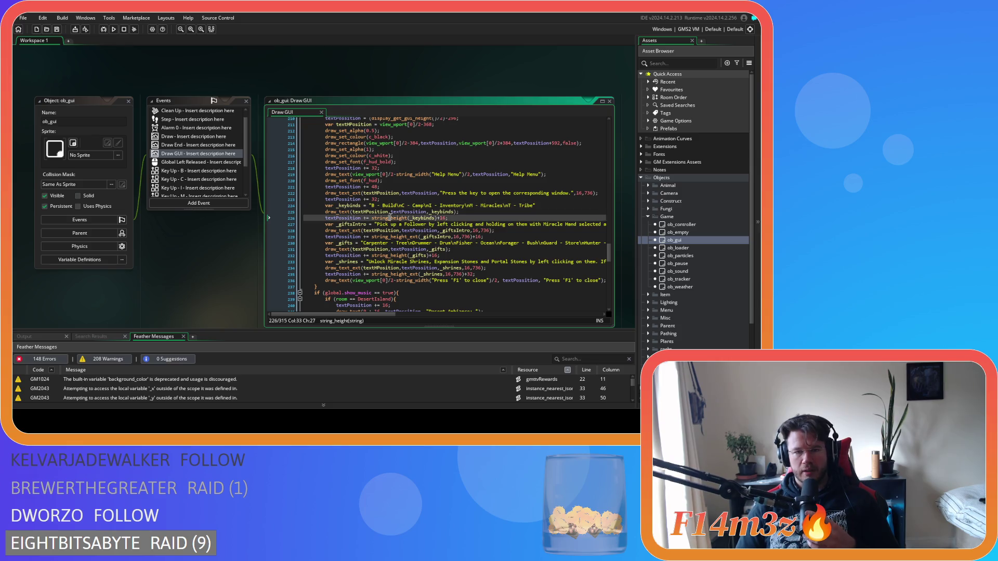
left_click_drag(454, 218, 402, 221)
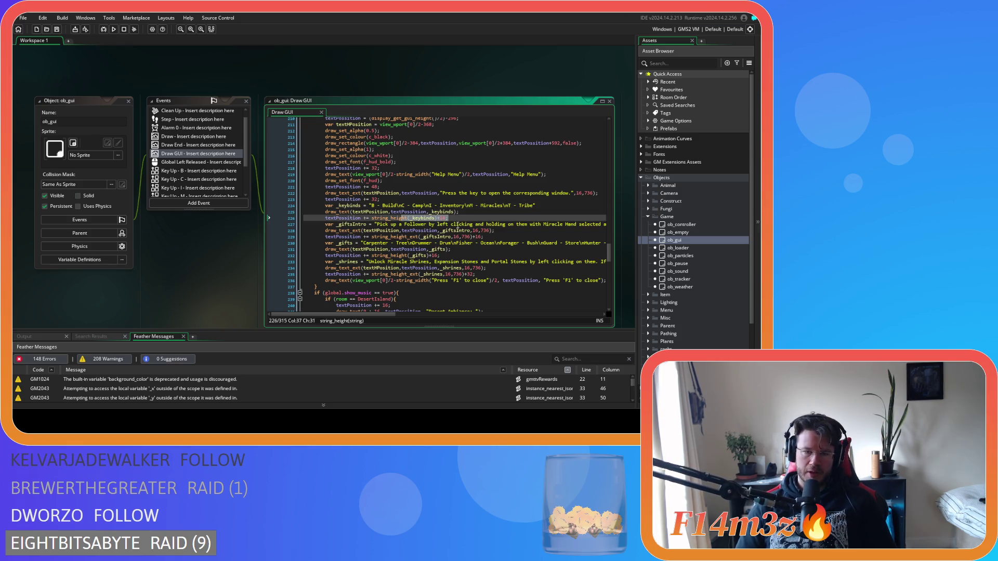
scroll(491, 240, "up", 2)
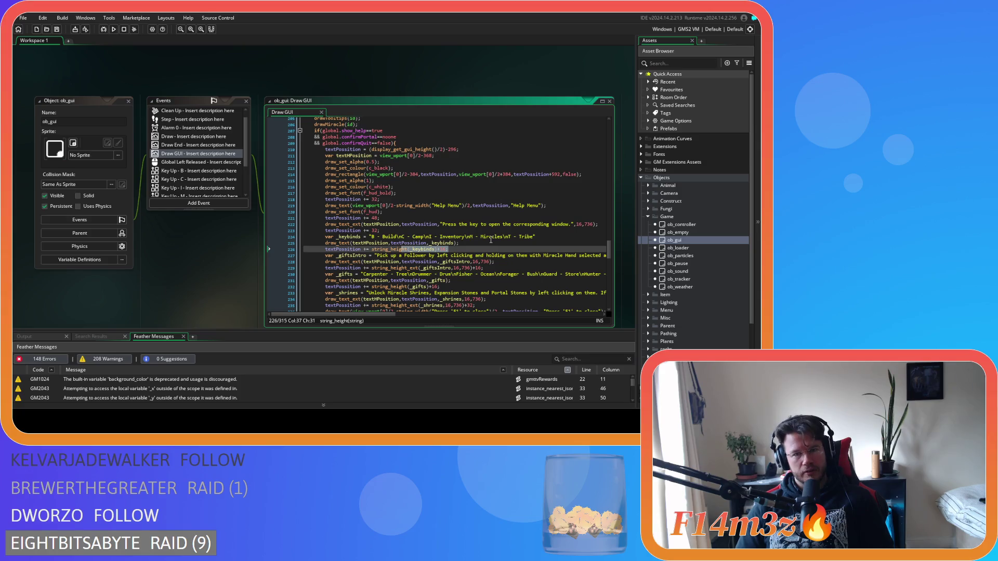
scroll(491, 240, "down", 1)
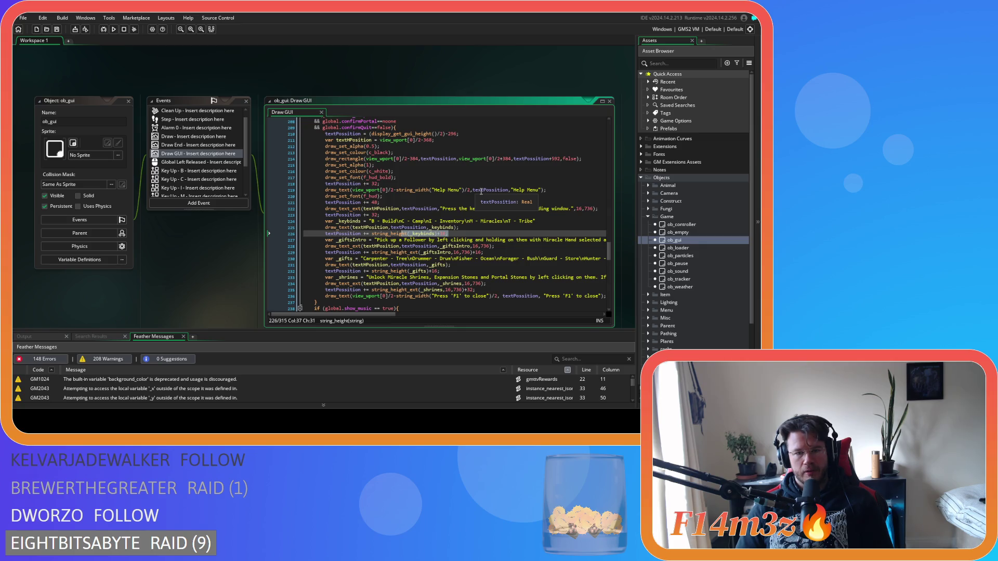
left_click(364, 158)
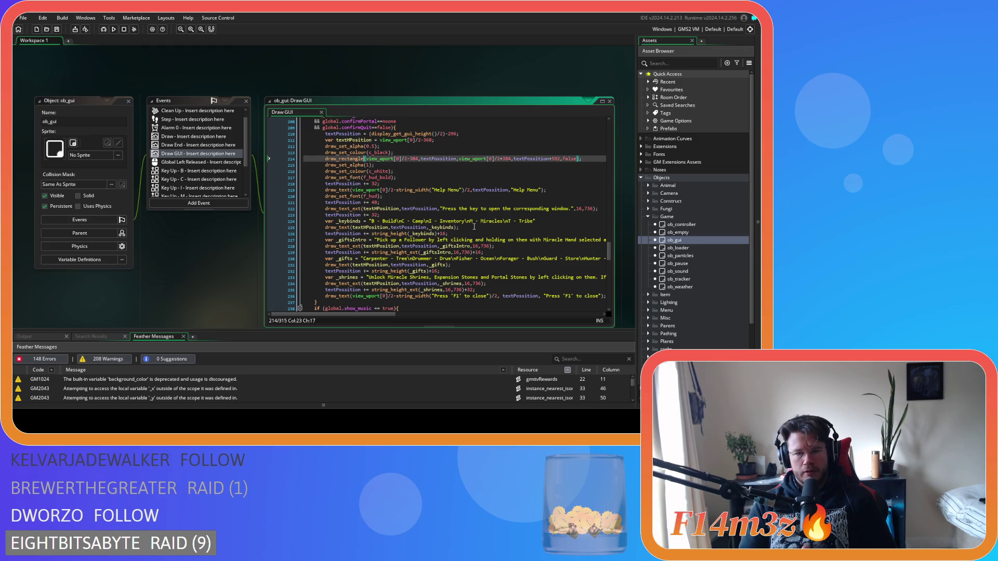
key("F5")
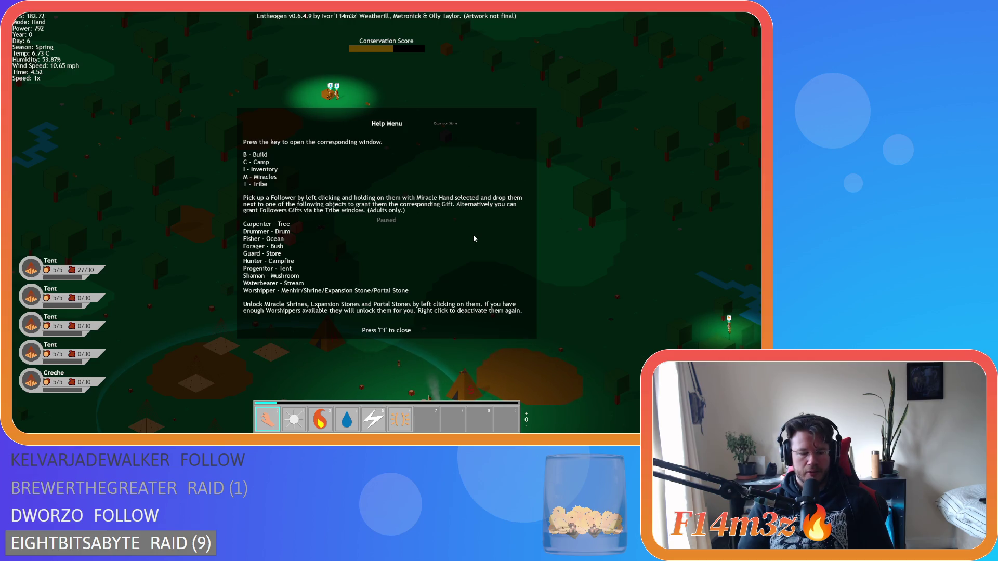
In the running game, toggle the camp structures panel open and closed with C.
key("t")
key("t")
key("c")
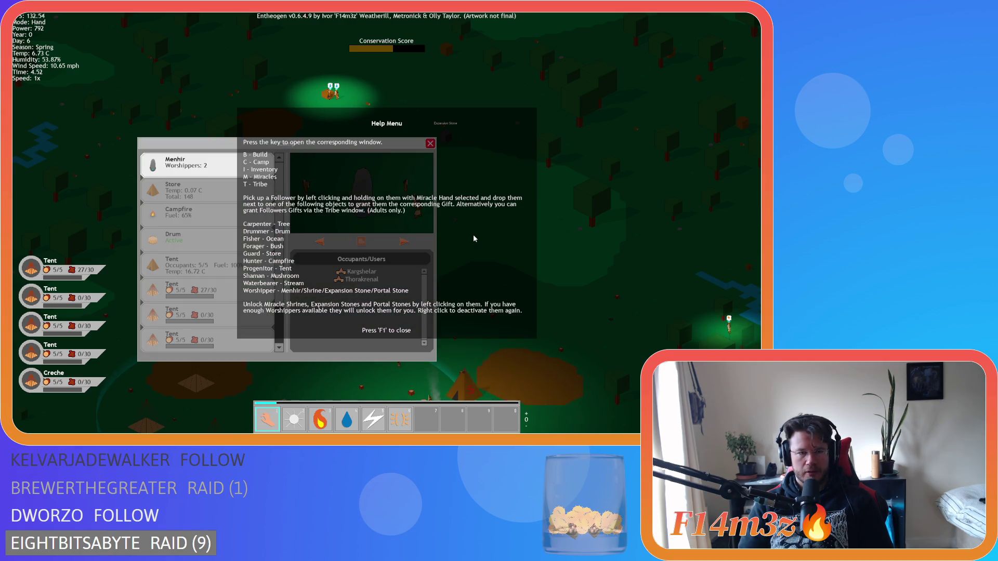
key("c")
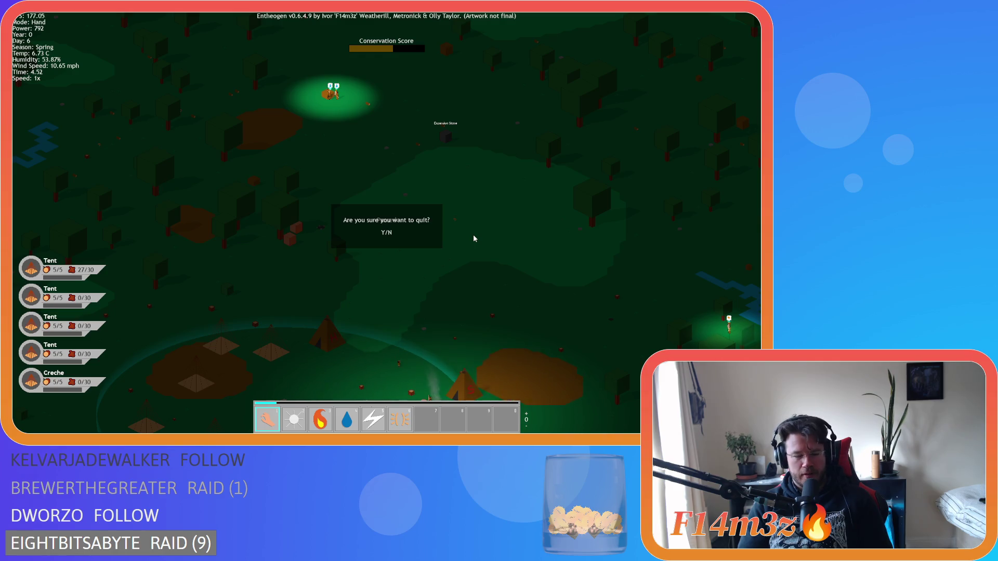
Quit the test run, change the line 210 offset from 296 to 312, and save.
key("y")
left_click(432, 186)
left_click(394, 158)
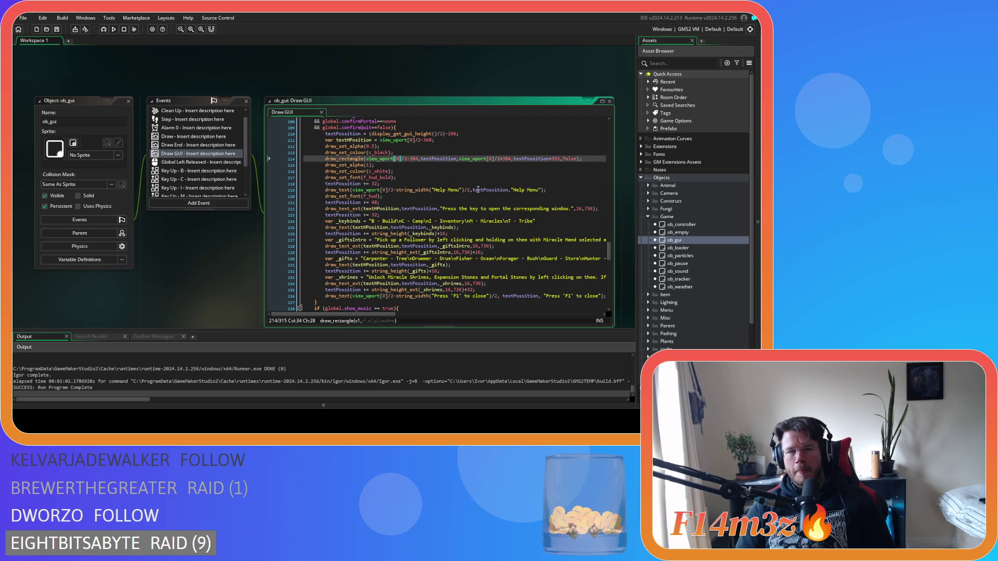
double_click(452, 134)
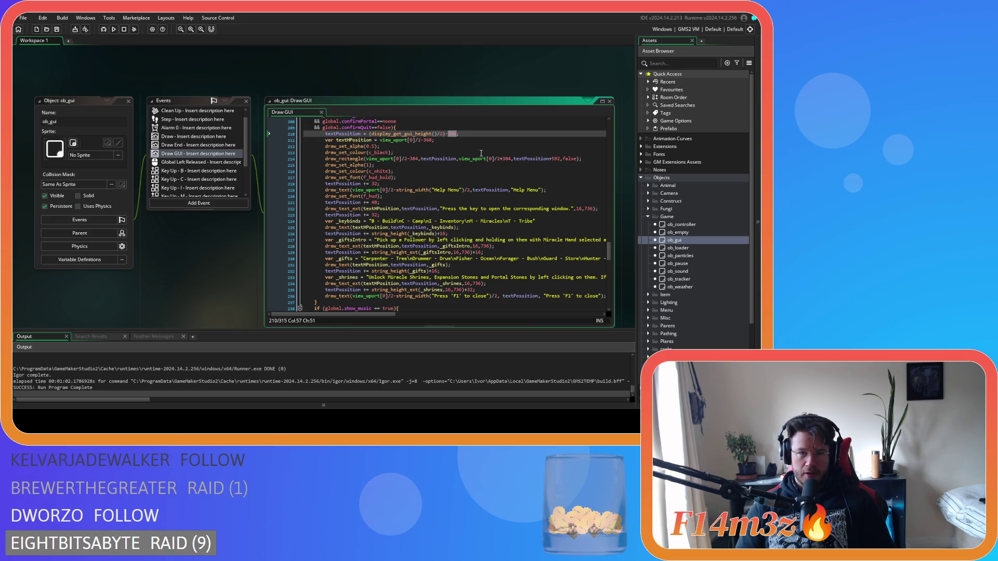
type("113")
key("ctrl+s")
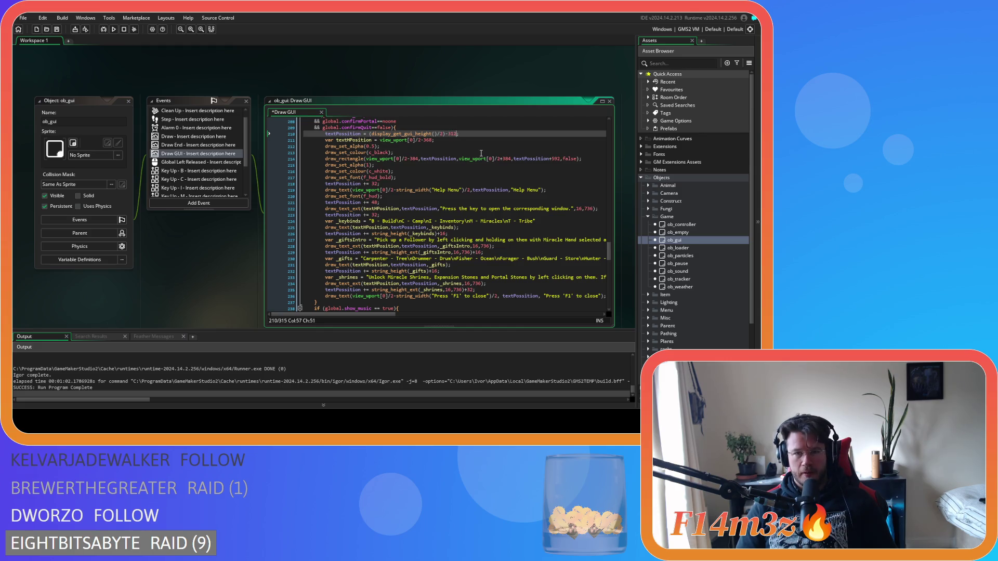
Change the help box height on line 214 from 592 to 612 and launch a test build.
left_click(459, 172)
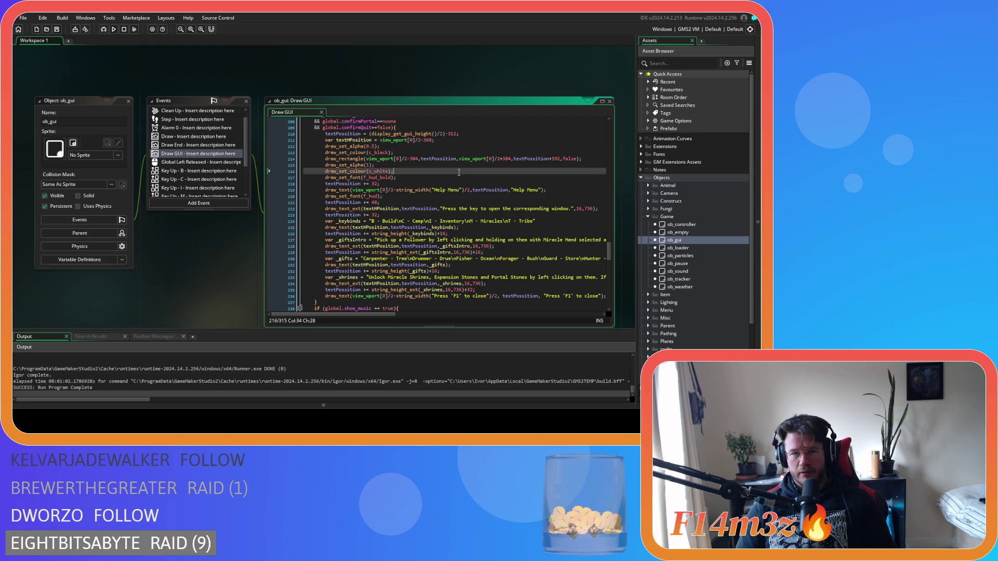
left_click(457, 141)
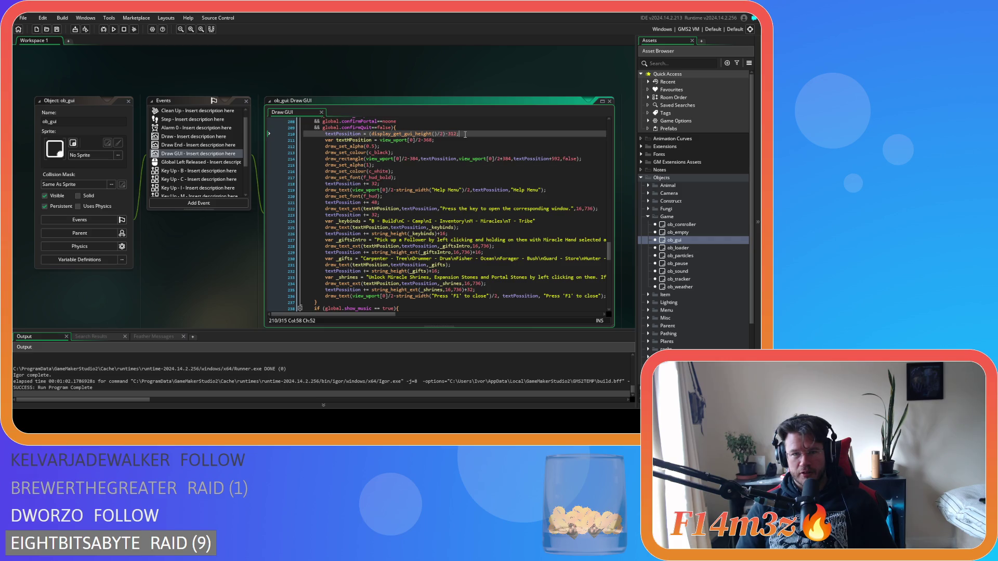
left_click(445, 170)
left_click(429, 159)
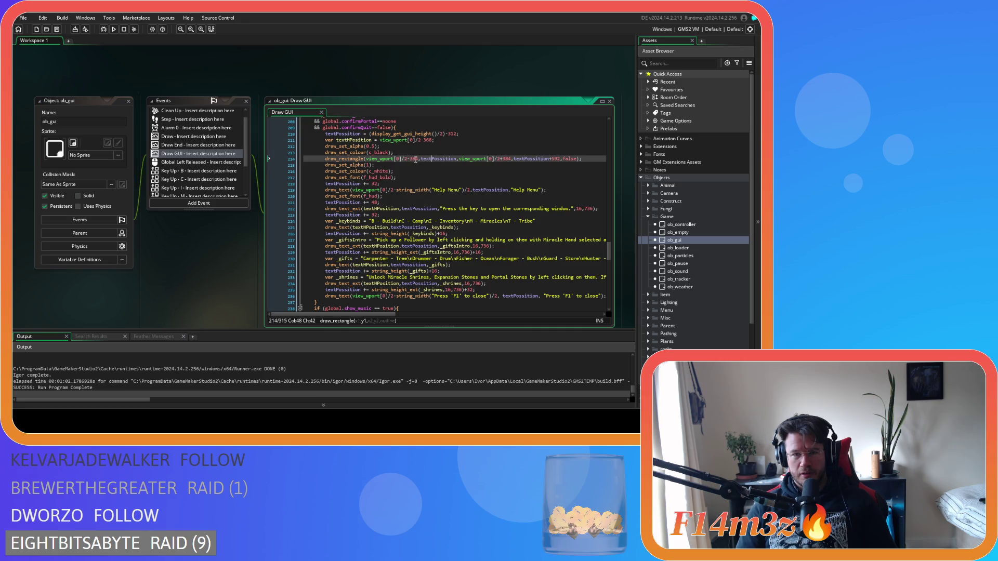
left_click(522, 158)
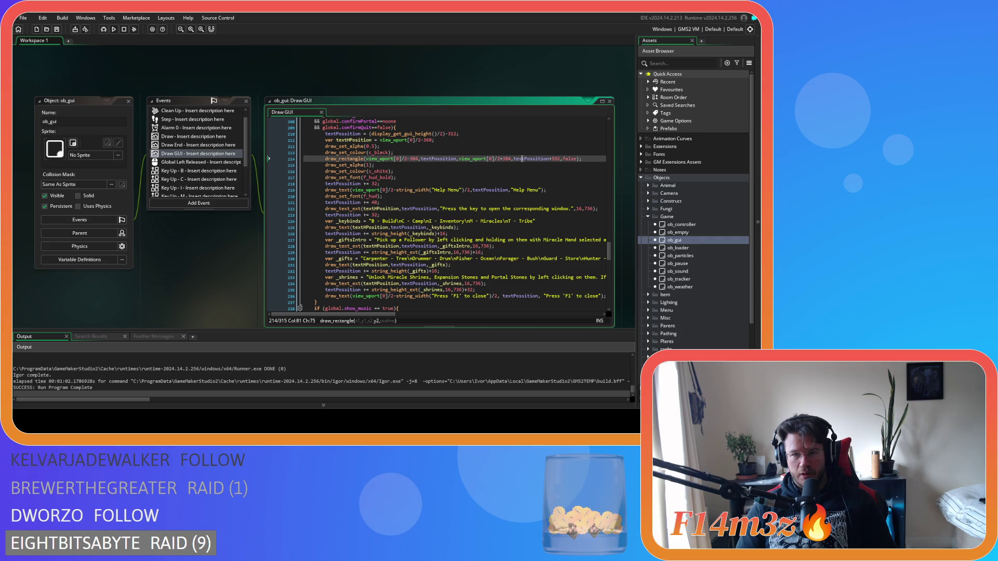
left_click(533, 159)
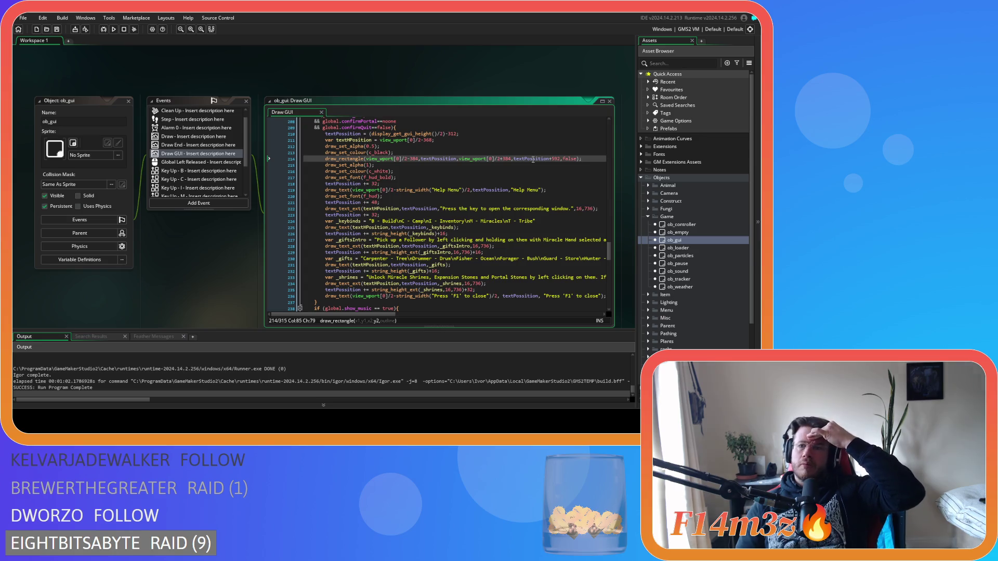
double_click(556, 158)
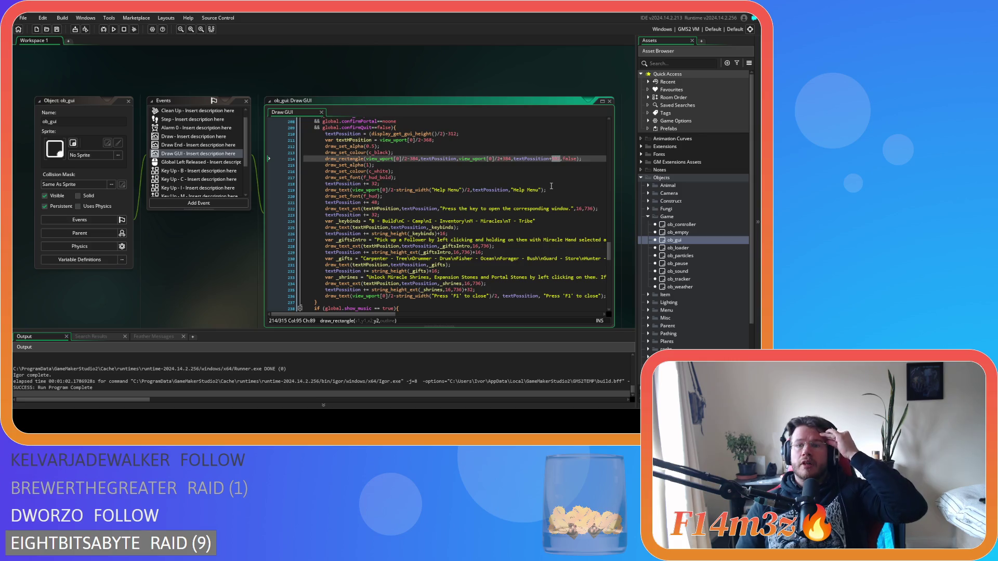
type("612")
key("F5")
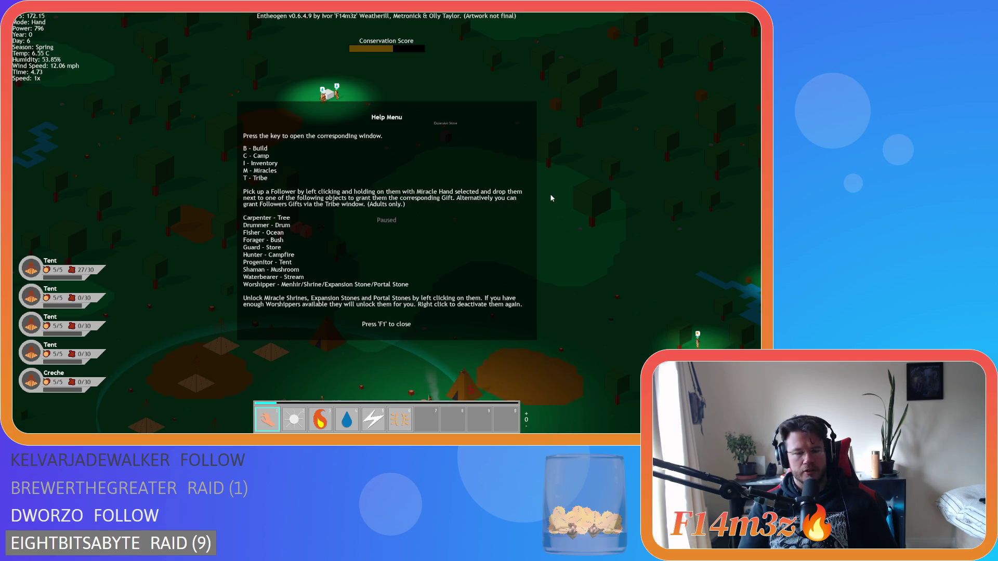
key("Escape")
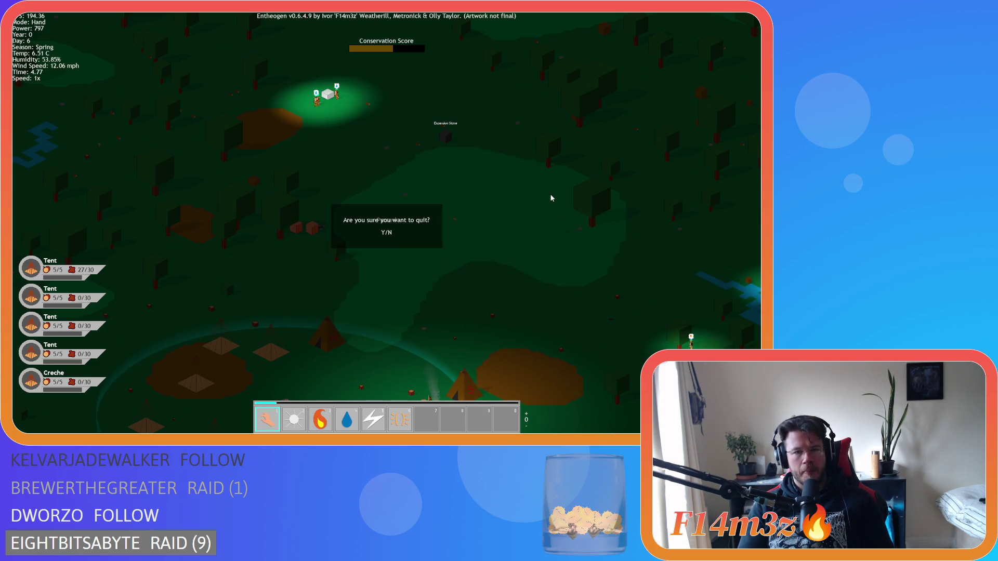
key("y")
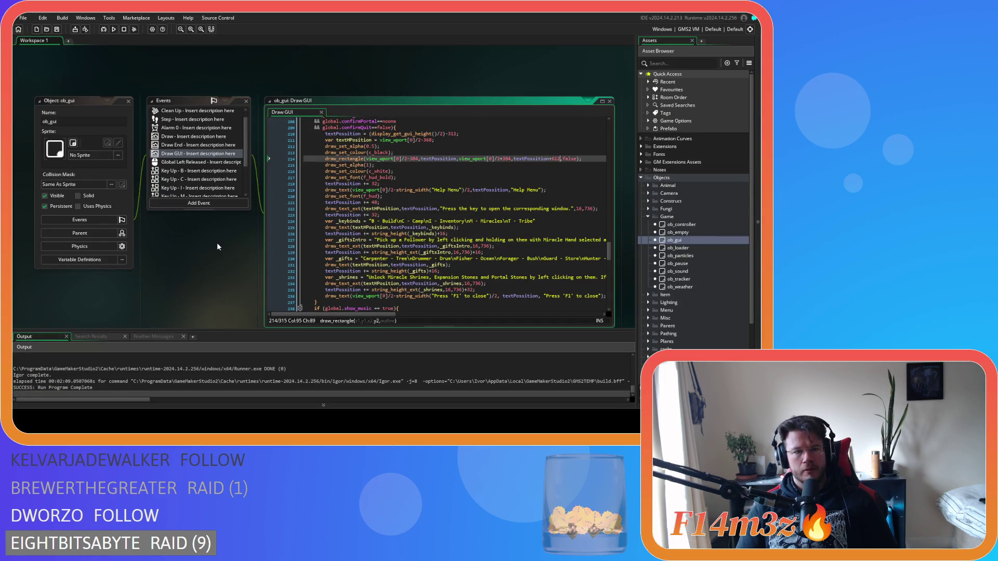
scroll(218, 247, "down", 1)
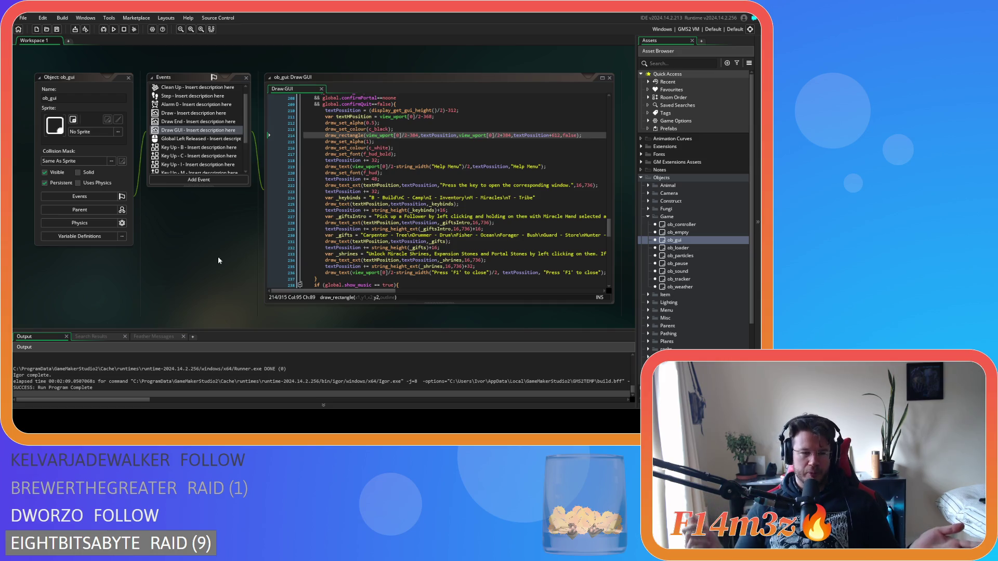
left_click(368, 284)
Rewrite the line 238 condition as show_music==true and save the Draw GUI code.
key("BackSpace")
key("BackSpace")
key("BackSpace")
type("==")
mouse_move(407, 268)
left_click(402, 285)
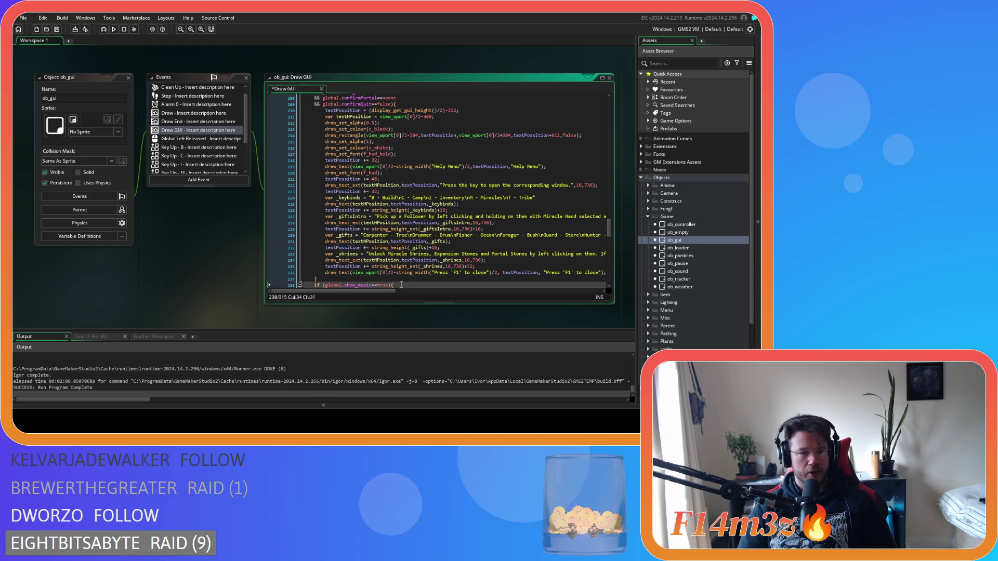
key("ctrl+s")
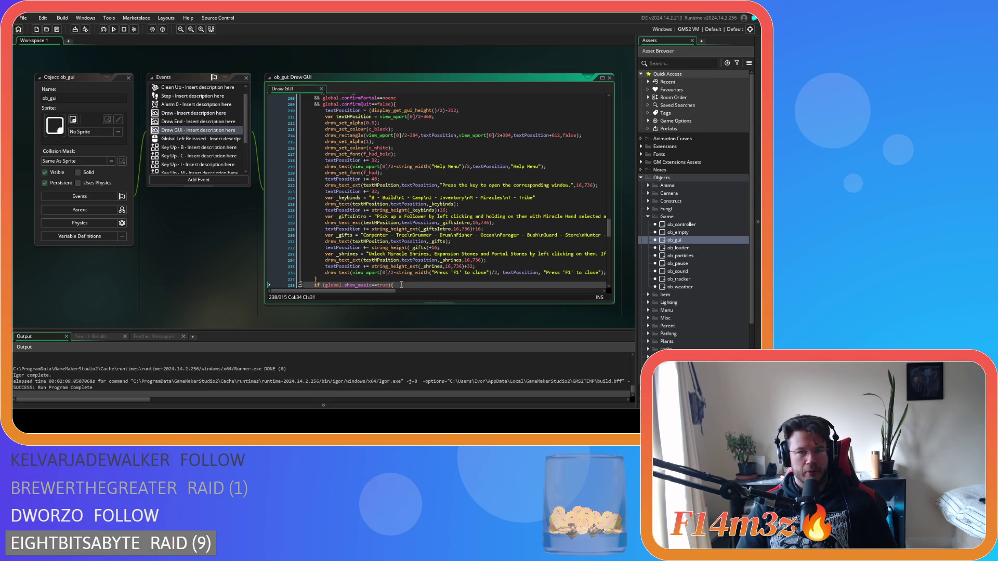
Review the help menu's textPosition and GUI height lines, then start clearing the open editors.
left_click(426, 210)
scroll(418, 192, "up", 2)
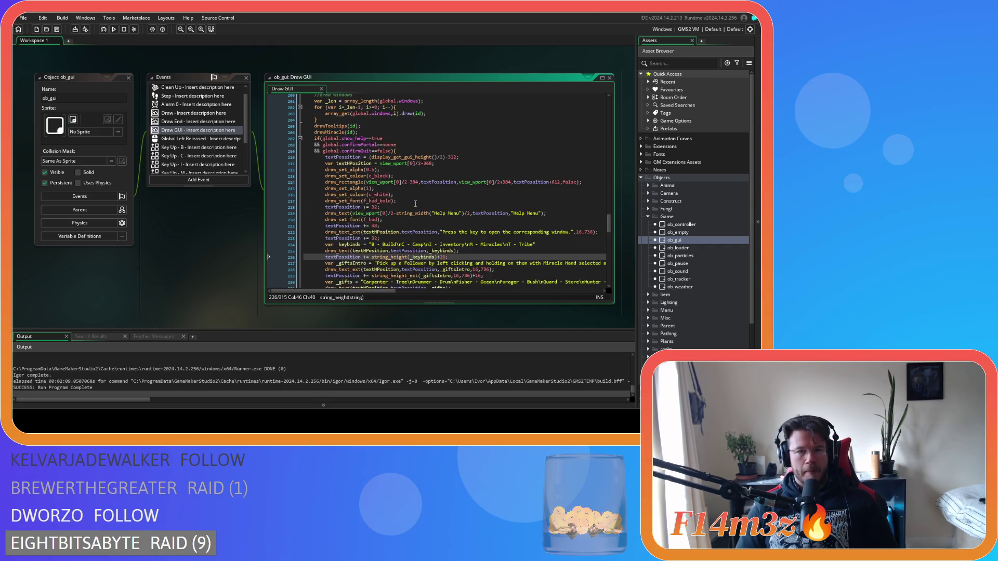
left_click(419, 160)
left_click(420, 170)
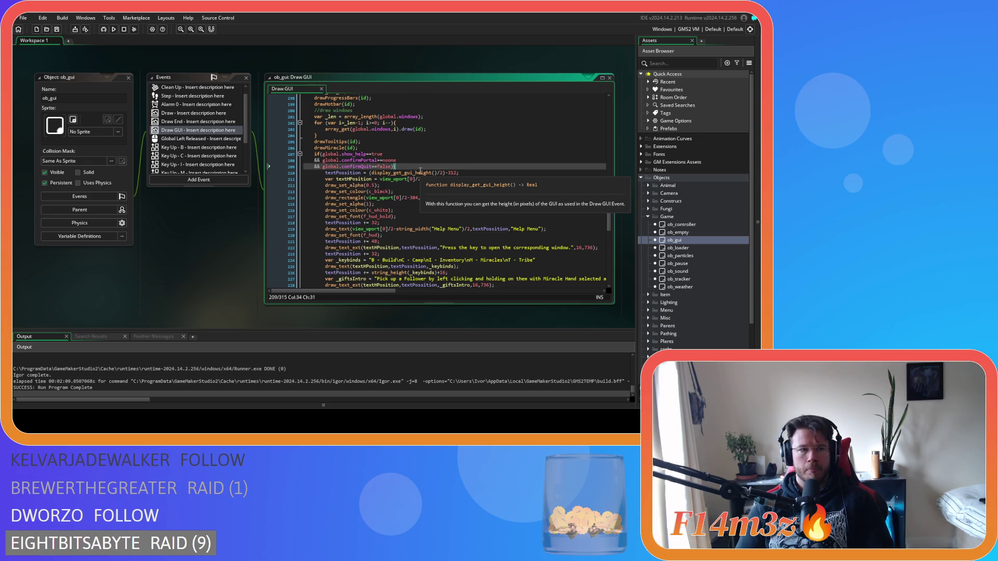
right_click(220, 239)
left_click(263, 277)
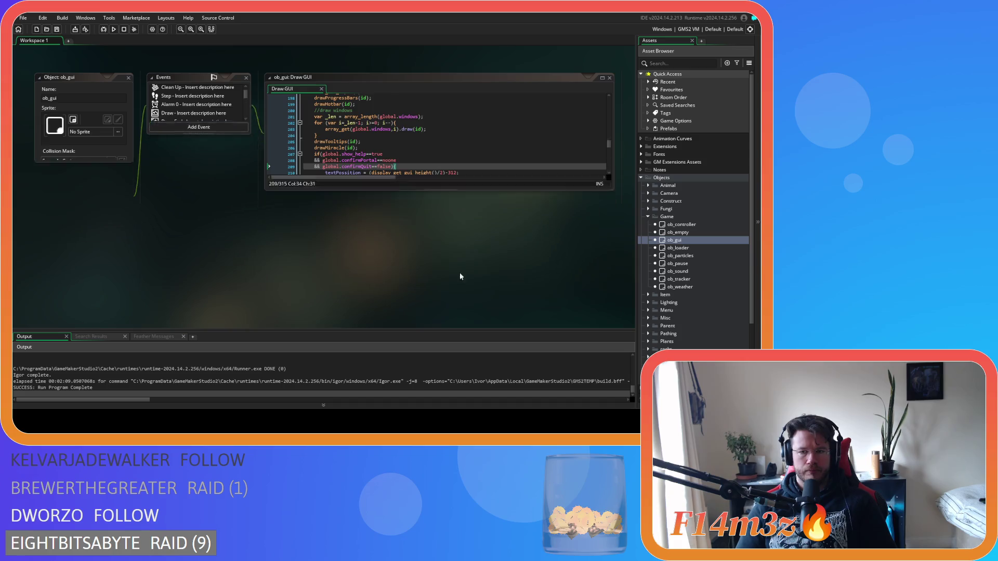
Close all workspace editors, including the ob_gui object and its Draw GUI code.
left_click(648, 216)
left_click(641, 177)
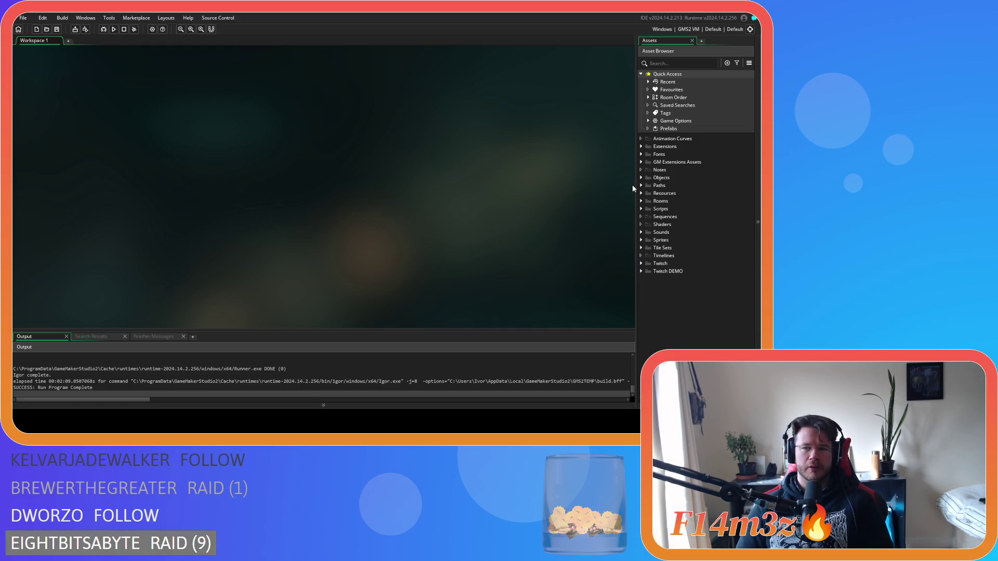
Expand Scripts > Game in the Asset Browser and open the sc_fireSpread script's code.
left_click(641, 178)
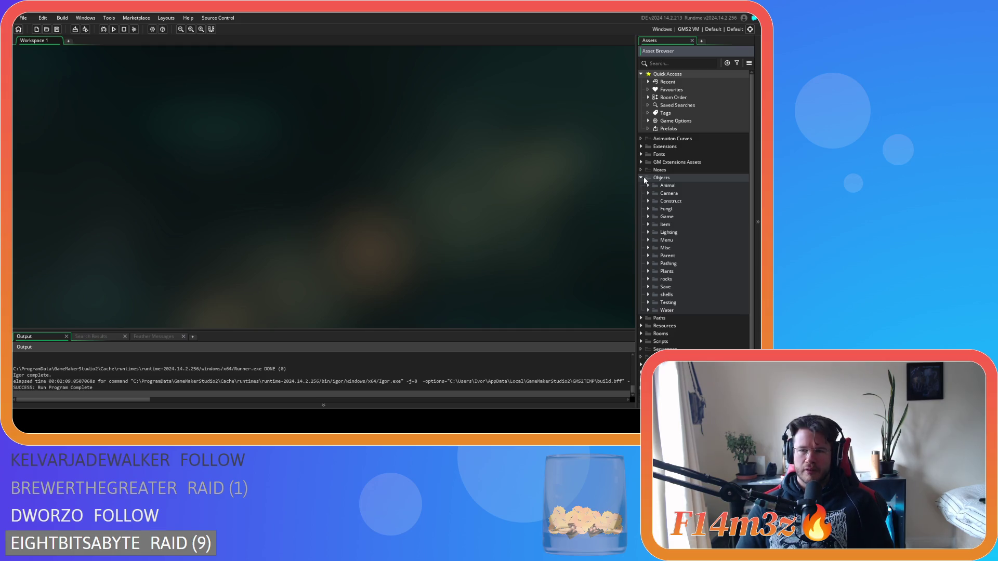
key("Left")
left_click(641, 209)
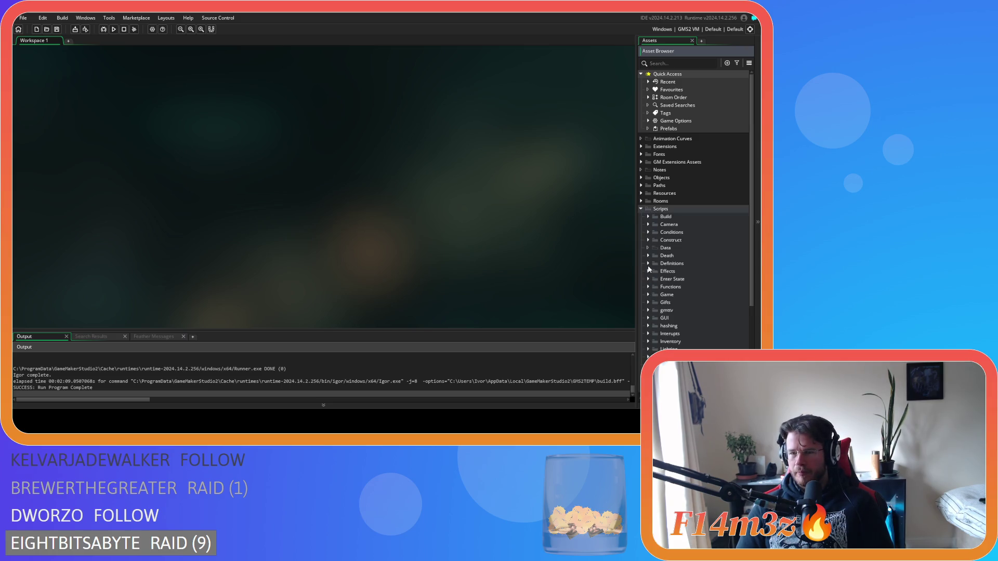
scroll(656, 301, "down", 1)
scroll(656, 301, "down", 5)
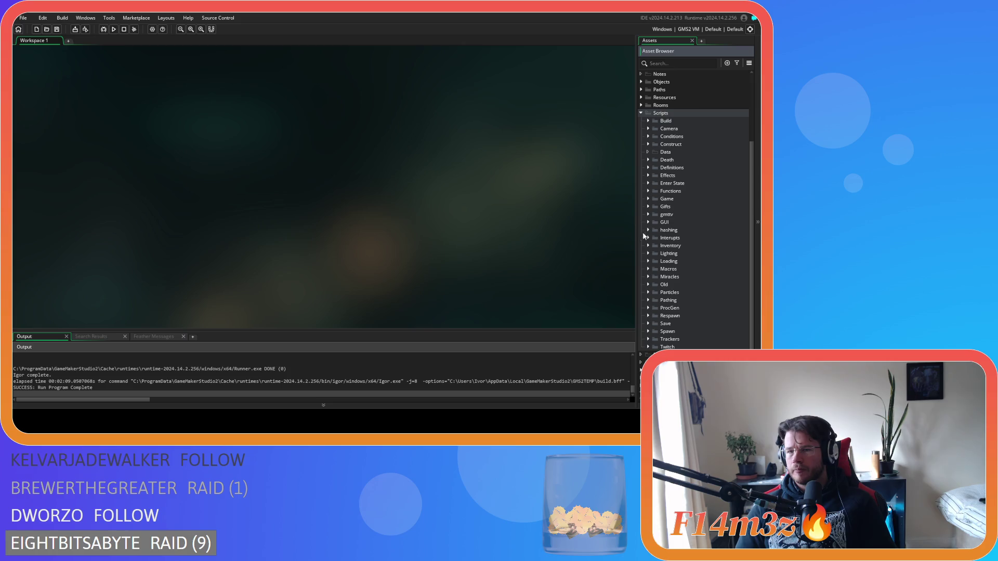
left_click(650, 198)
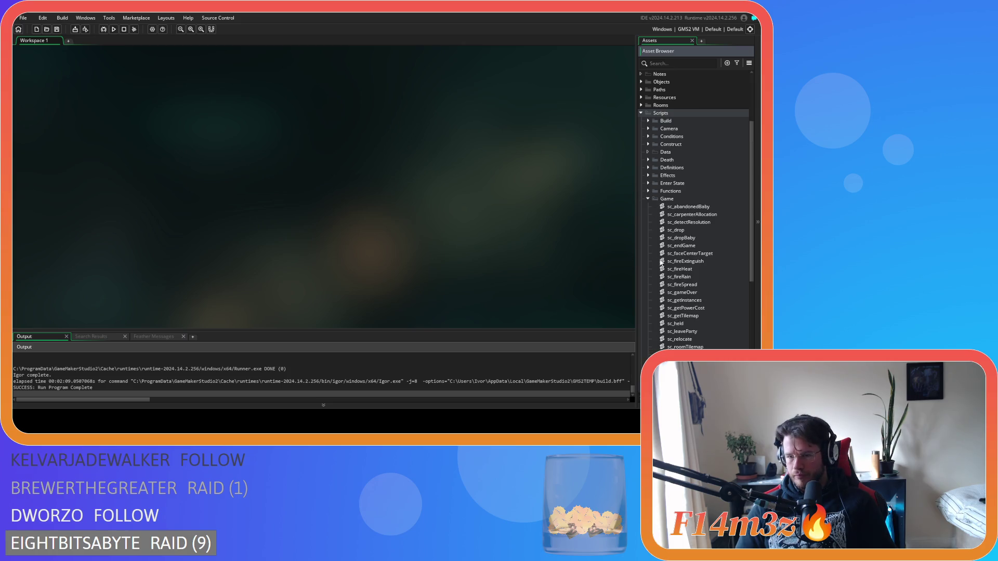
scroll(702, 283, "down", 1)
double_click(682, 253)
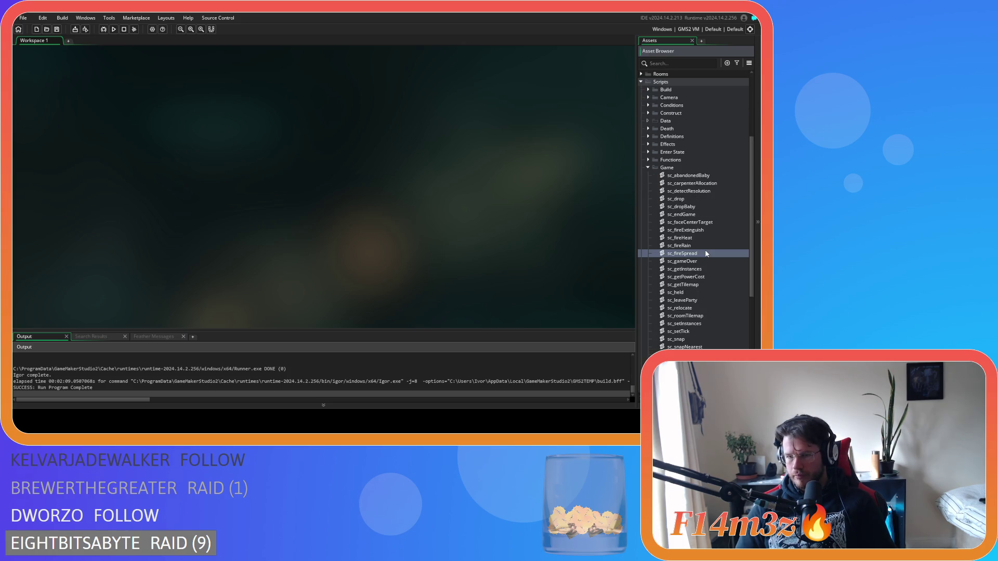
scroll(227, 200, "down", 3)
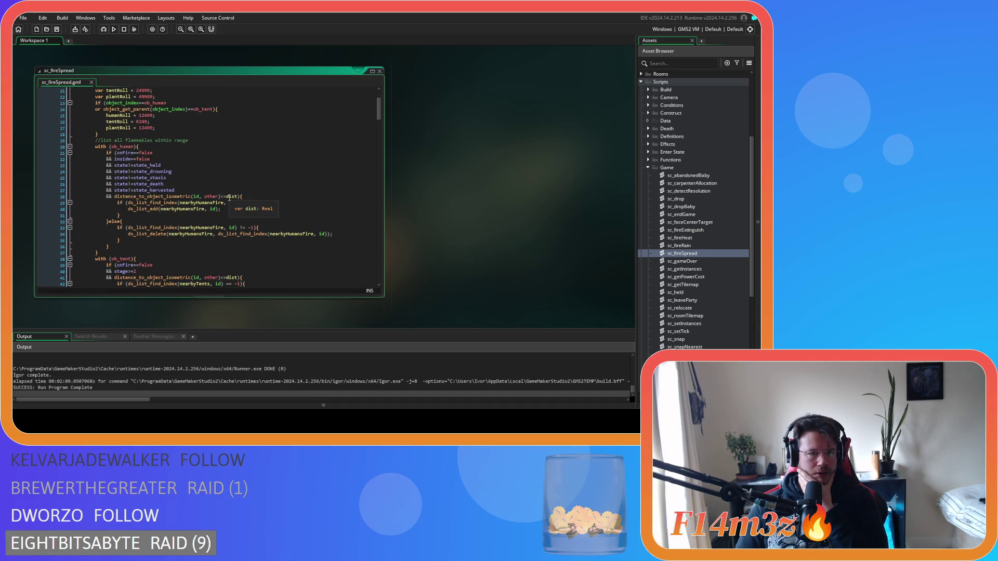
scroll(229, 197, "down", 10)
scroll(230, 197, "down", 13)
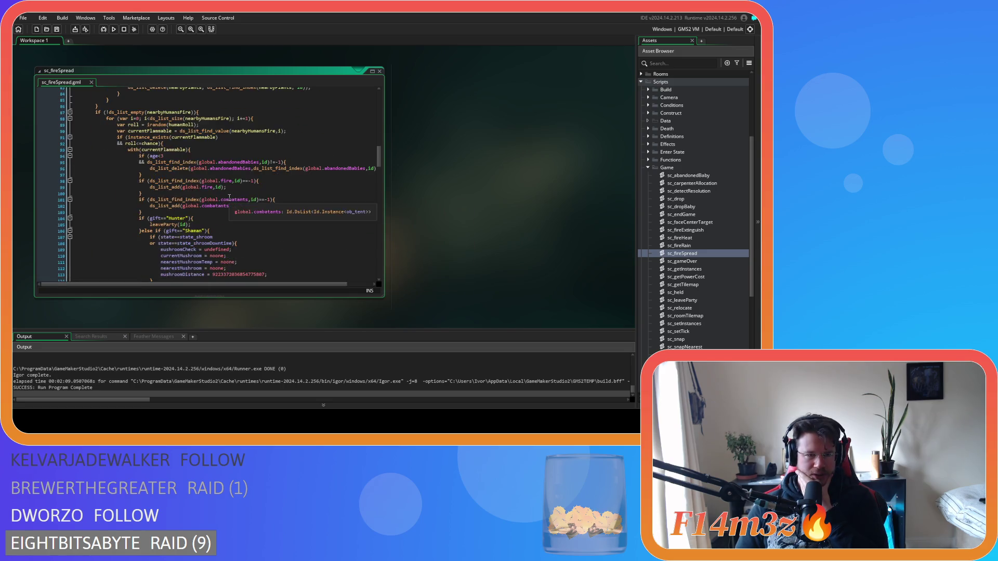
scroll(229, 197, "down", 18)
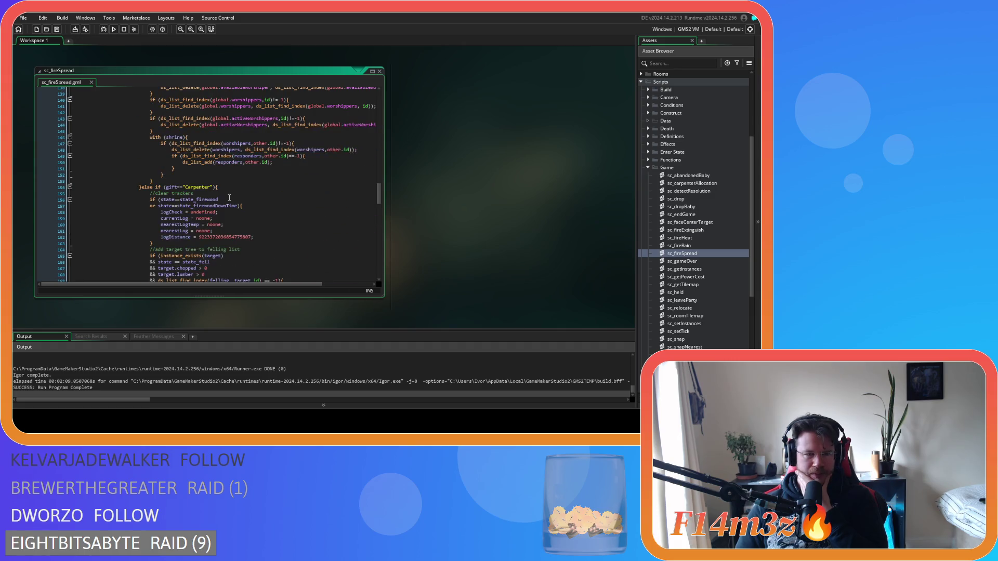
scroll(230, 198, "up", 20)
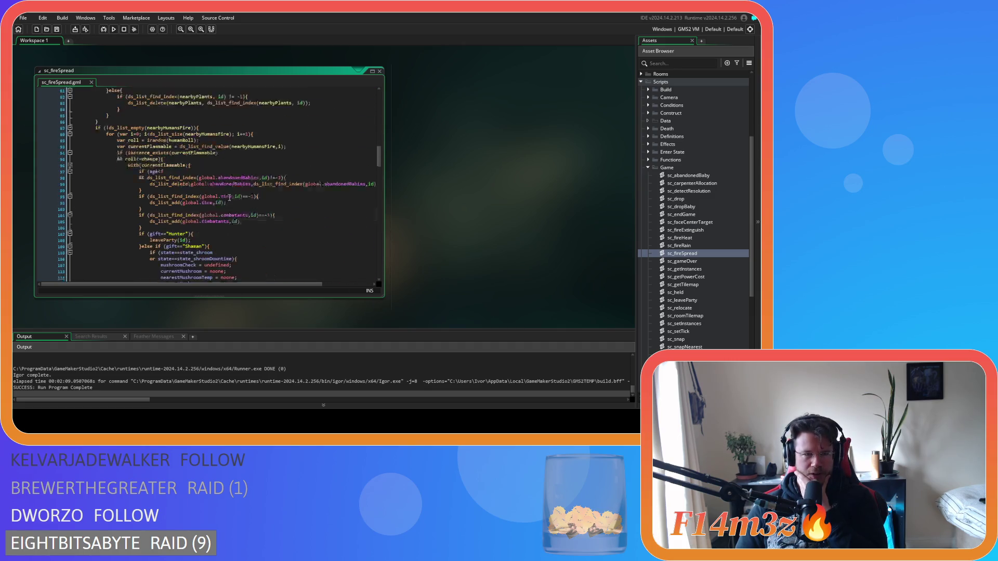
scroll(230, 197, "up", 16)
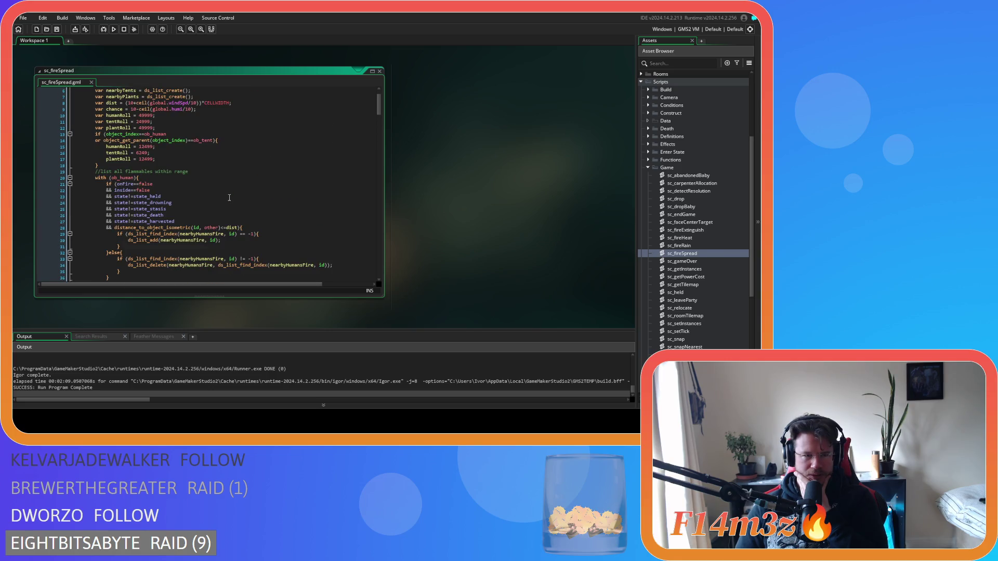
scroll(318, 143, "down", 3)
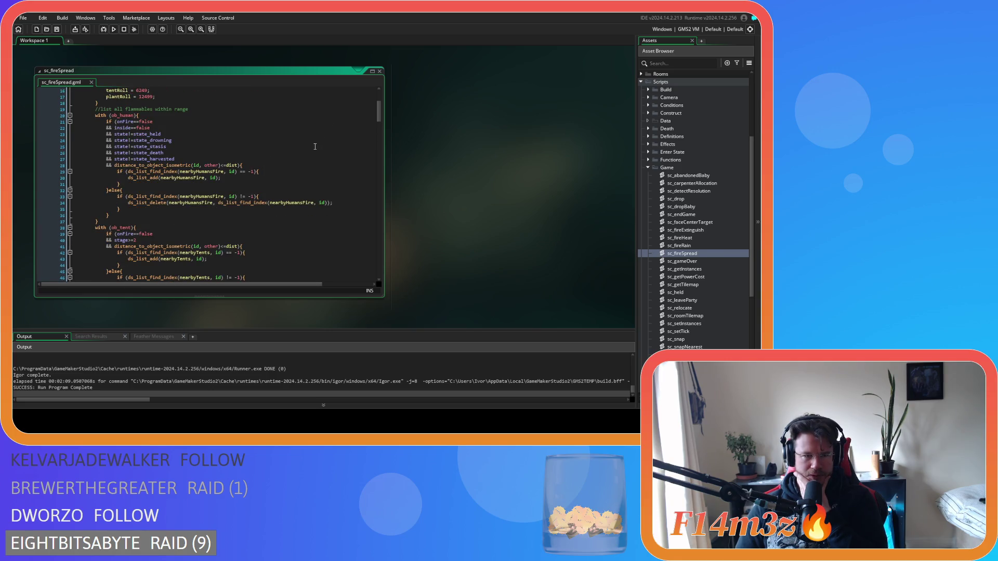
scroll(367, 220, "down", 20)
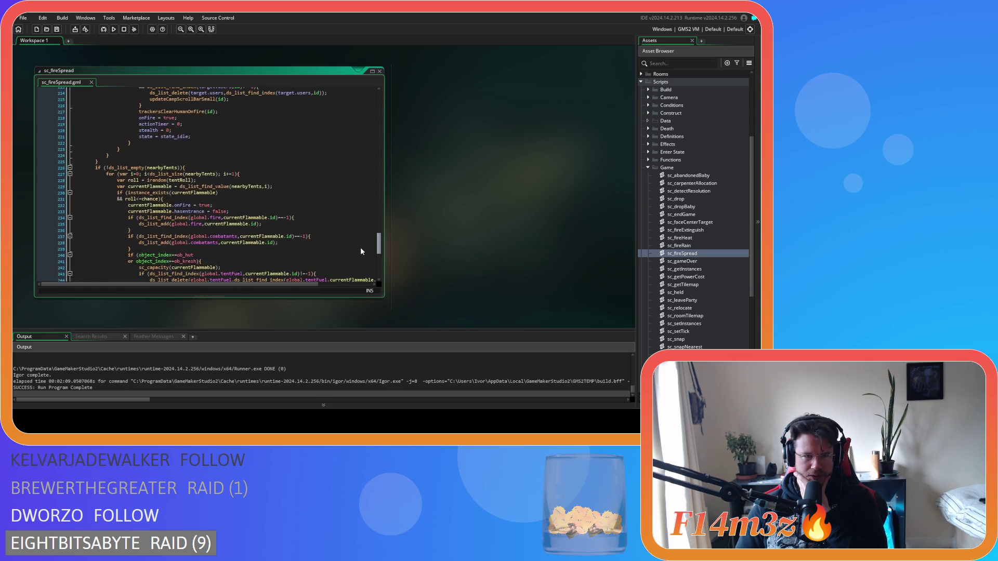
scroll(360, 256, "down", 7)
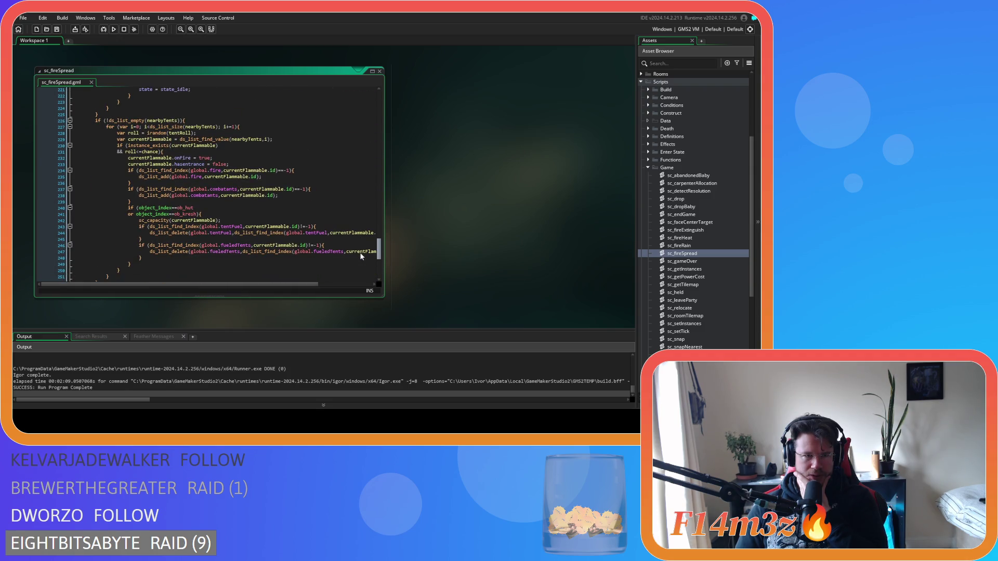
scroll(359, 275, "up", 20)
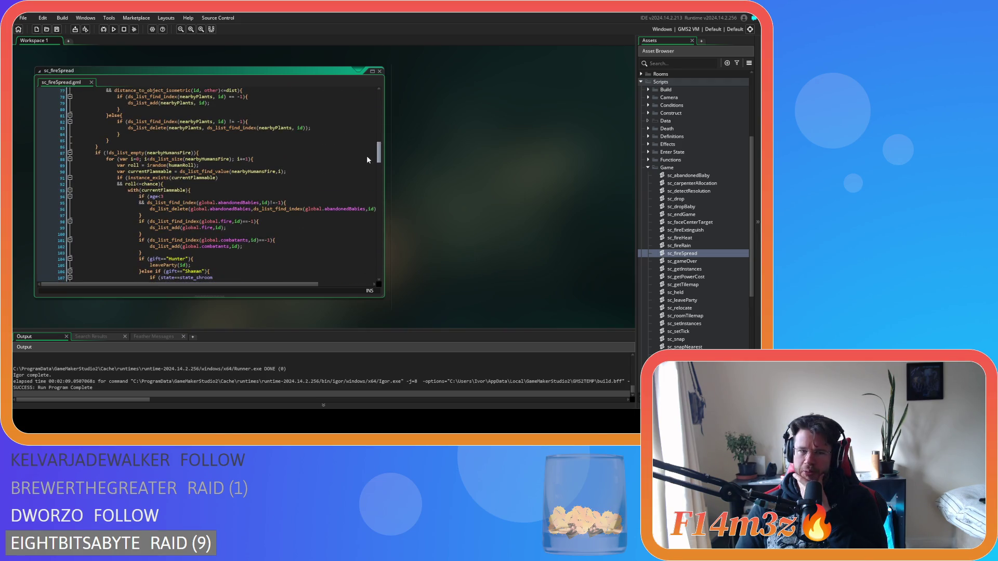
scroll(366, 156, "down", 20)
scroll(359, 241, "up", 20)
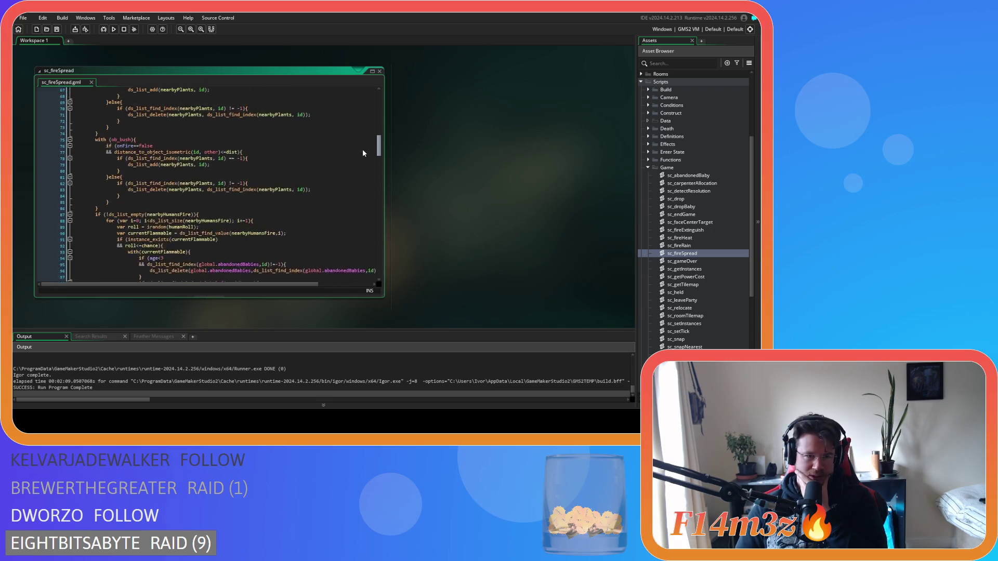
scroll(357, 146, "up", 20)
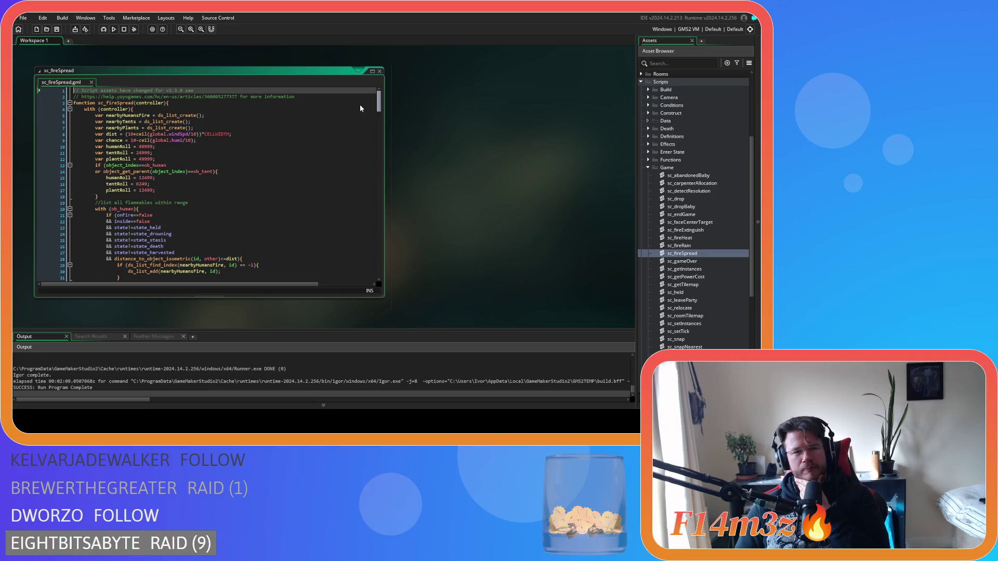
scroll(360, 109, "down", 4)
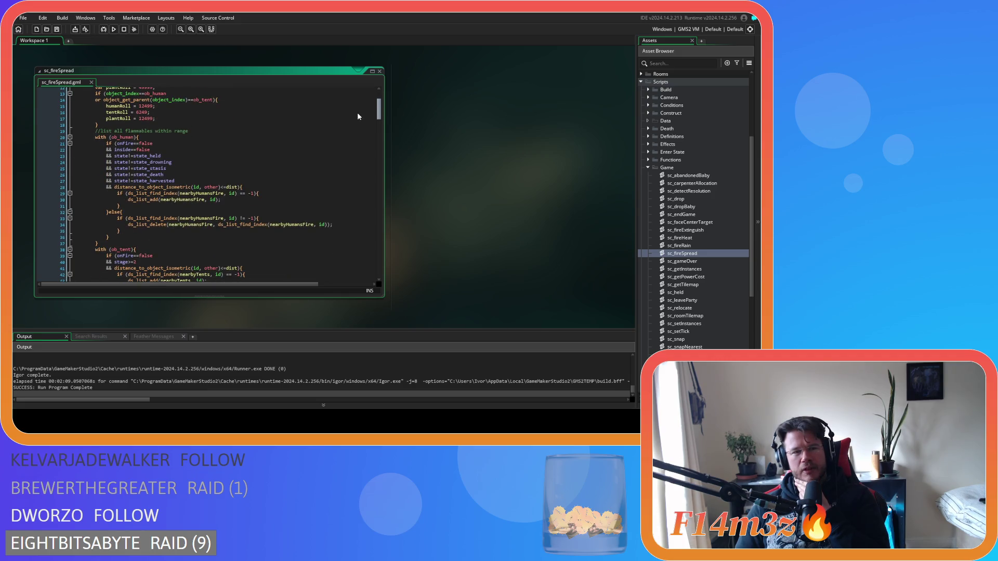
scroll(357, 111, "up", 4)
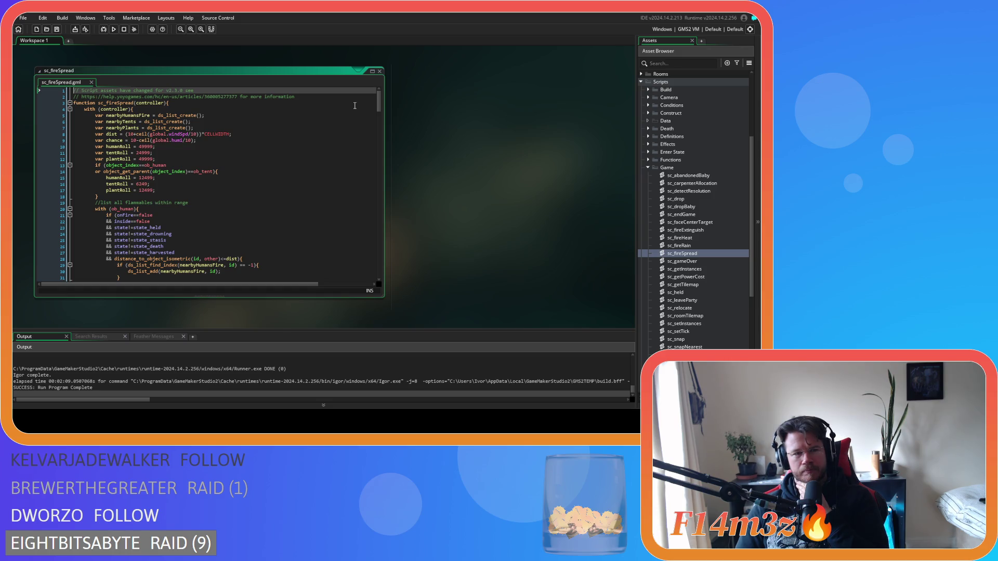
left_click(171, 179)
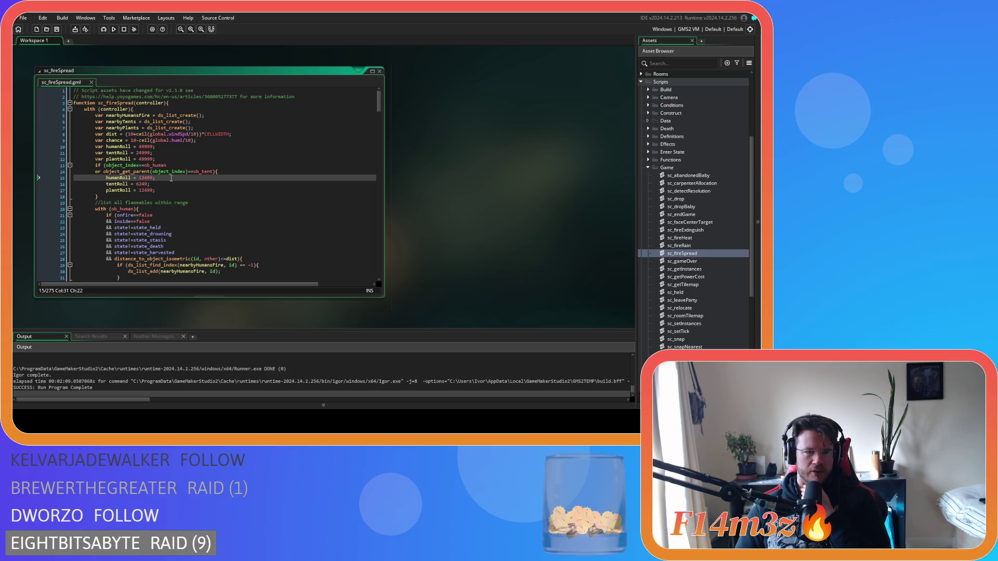
key("Down")
key("Down")
key("Up")
key("Up")
key("Up")
key("Down")
key("Down")
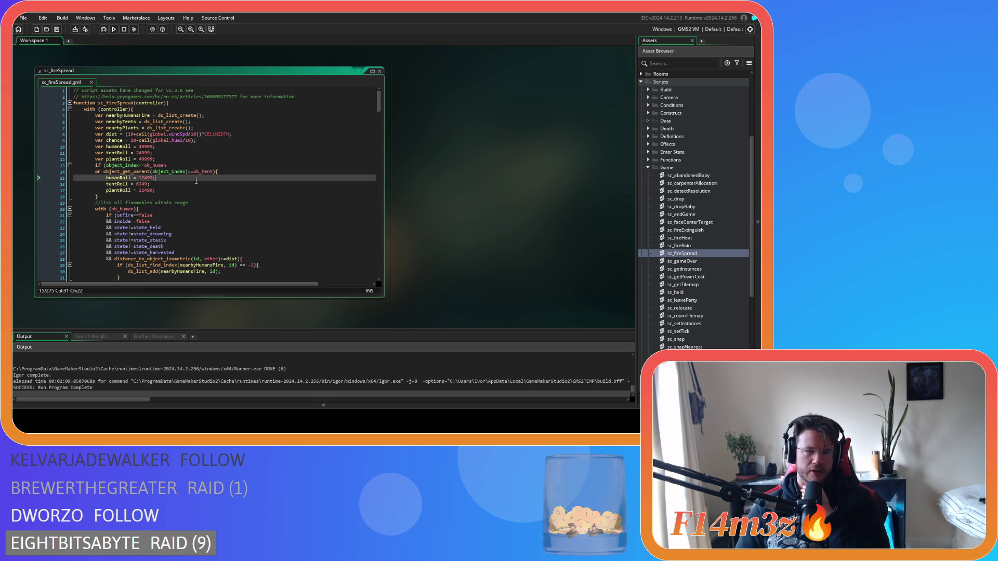
left_click(190, 188)
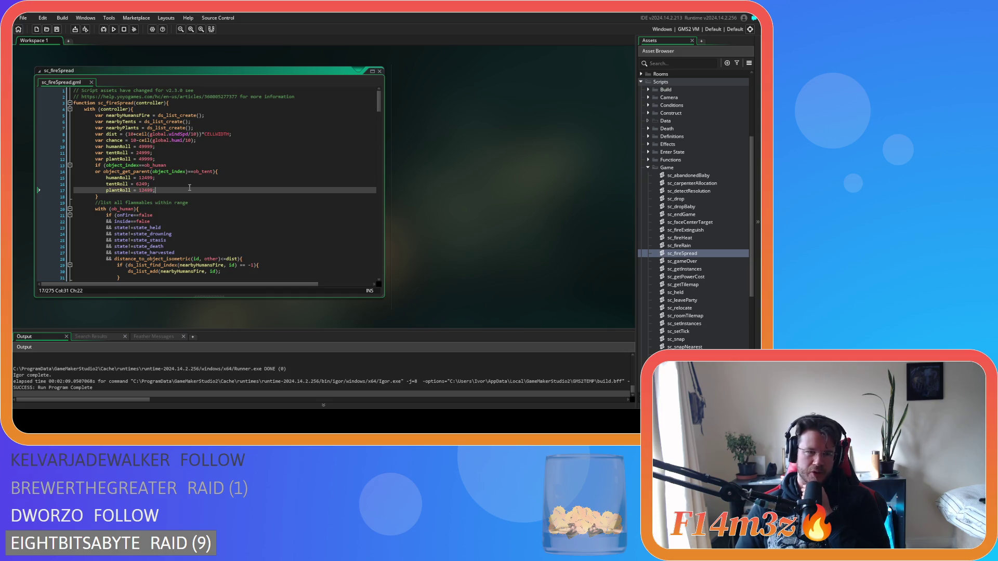
double_click(120, 208)
scroll(217, 200, "down", 3)
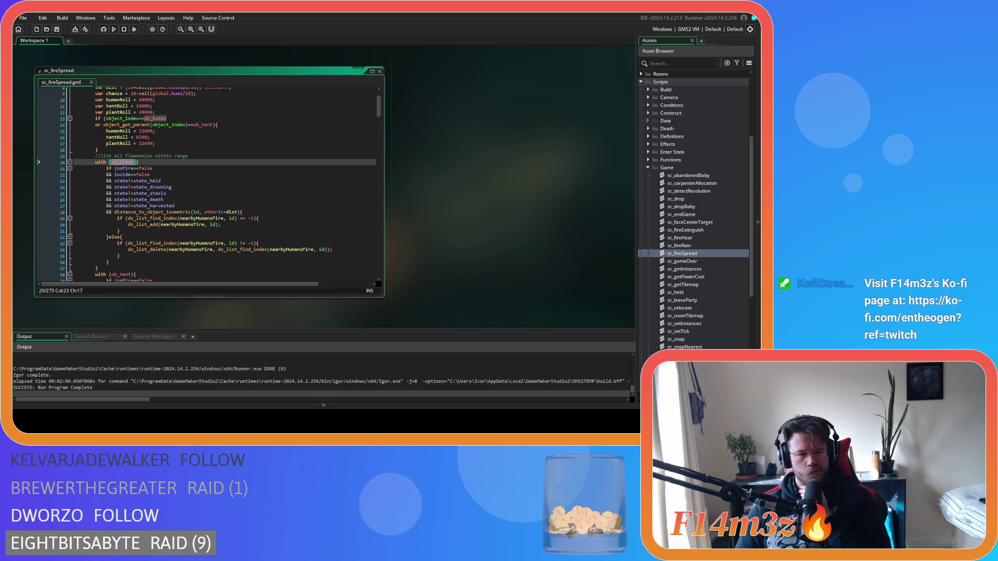
left_click(193, 188)
left_click(197, 201)
left_click(204, 212)
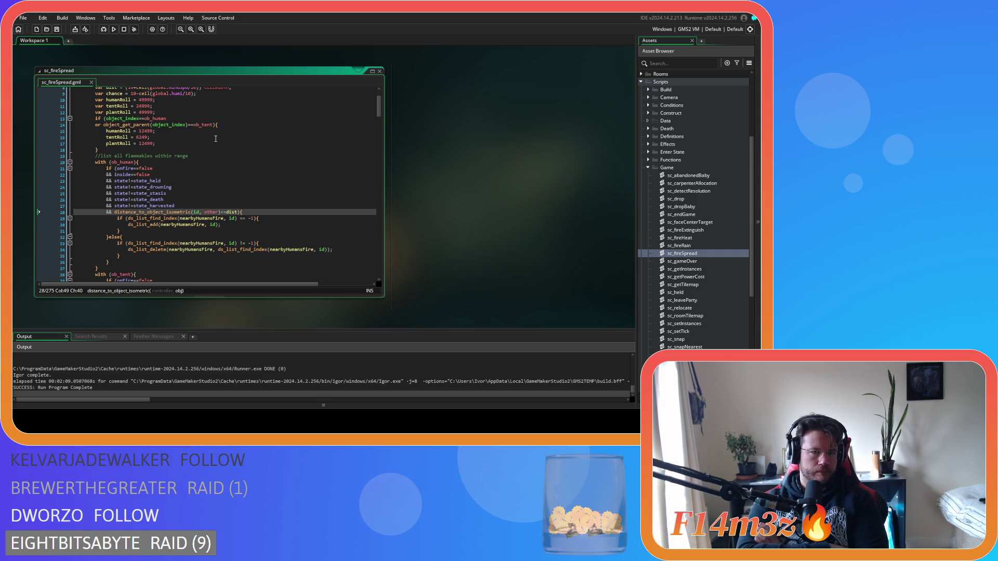
left_click(300, 224)
scroll(300, 224, "down", 3)
scroll(301, 165, "up", 2)
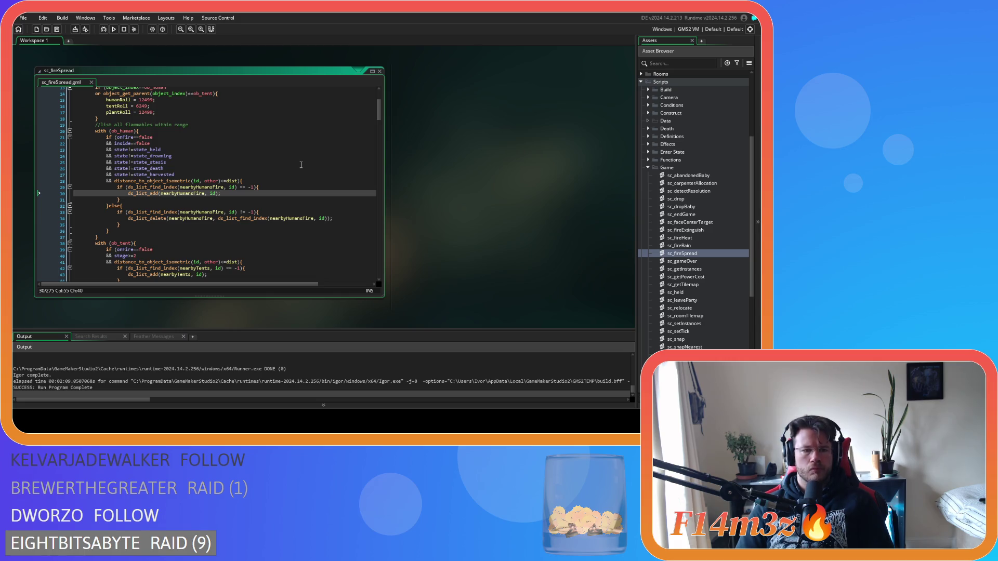
scroll(301, 165, "down", 5)
left_click(150, 150)
key("Left")
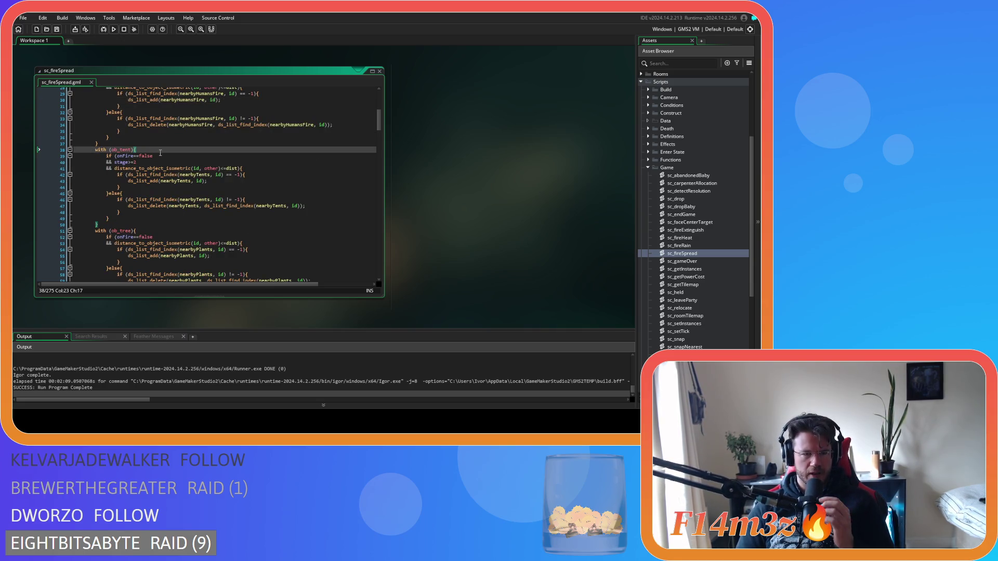
scroll(160, 153, "up", 1)
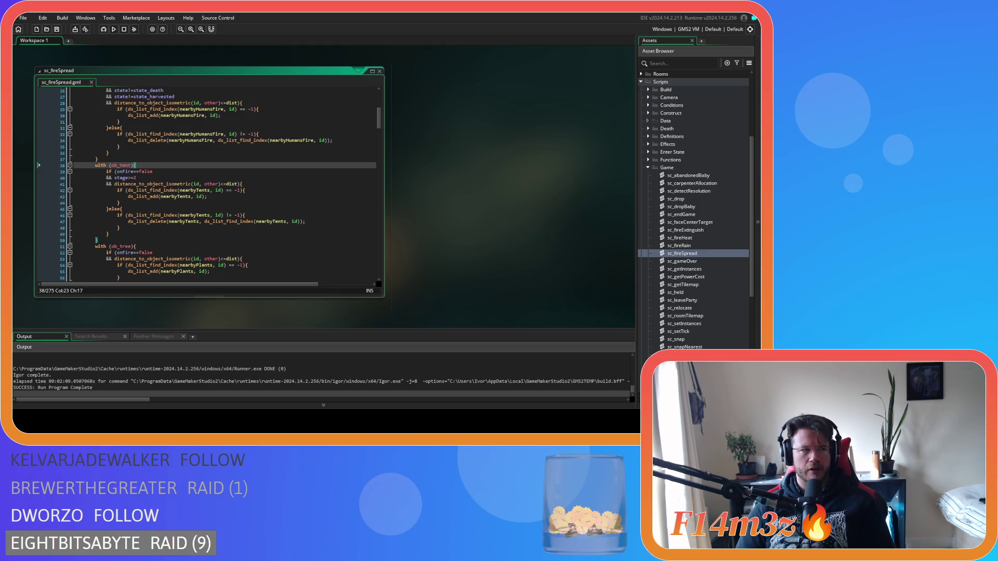
scroll(204, 162, "up", 5)
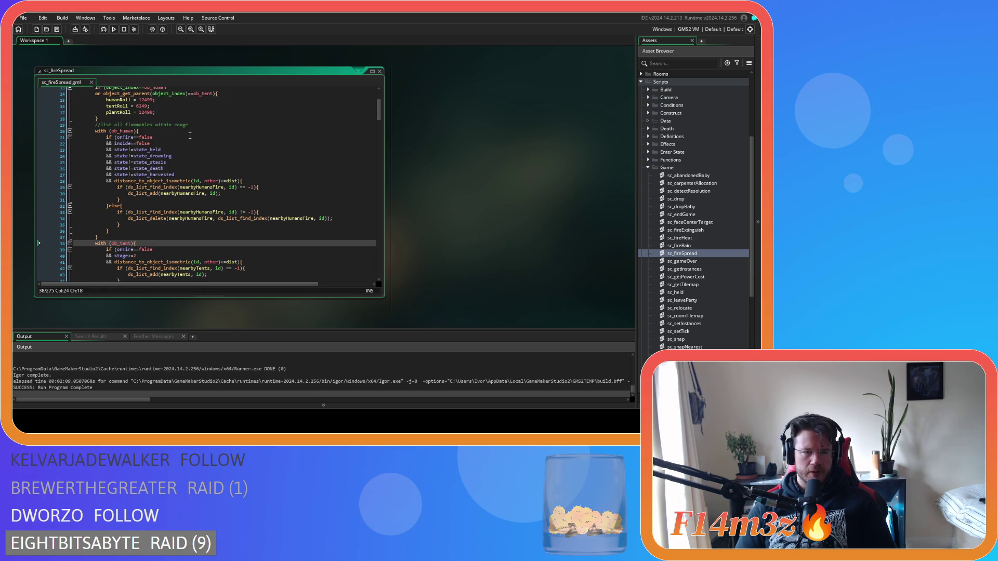
scroll(147, 146, "up", 1)
Replace ob_human with ob_creature in the line-20 flammables loop and save the script.
double_click(124, 146)
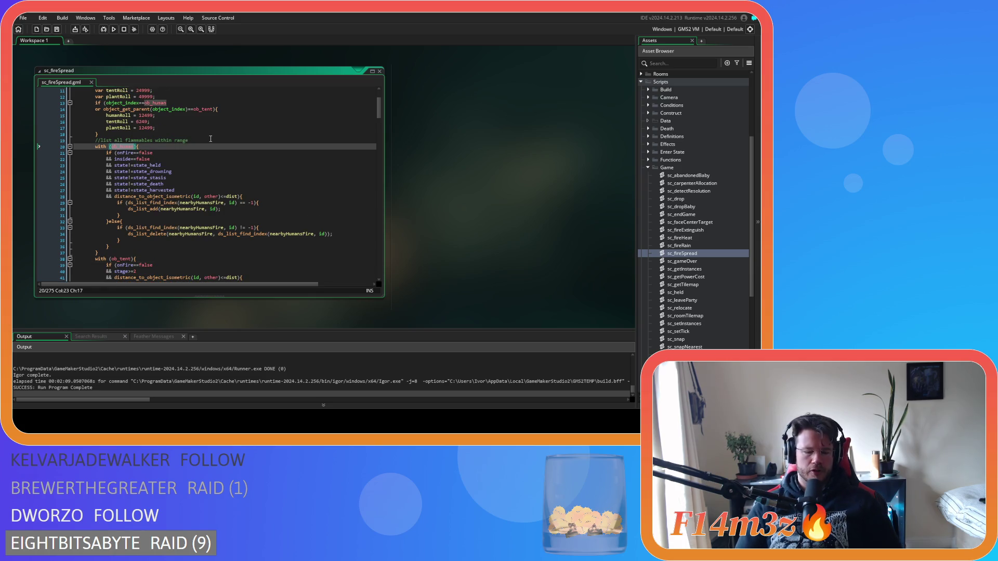
type("ob_cre")
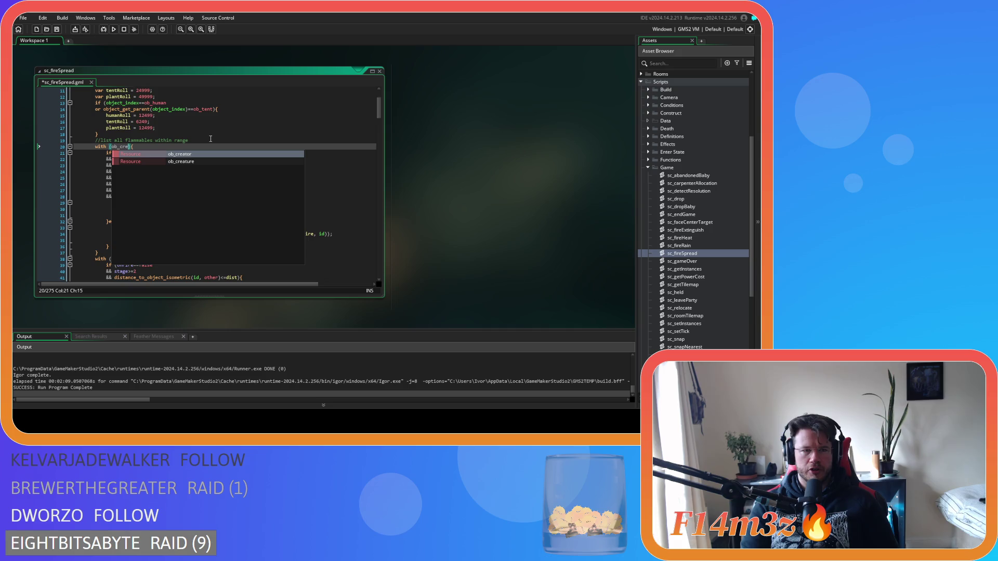
key("Down")
key("Return")
key("ctrl+s")
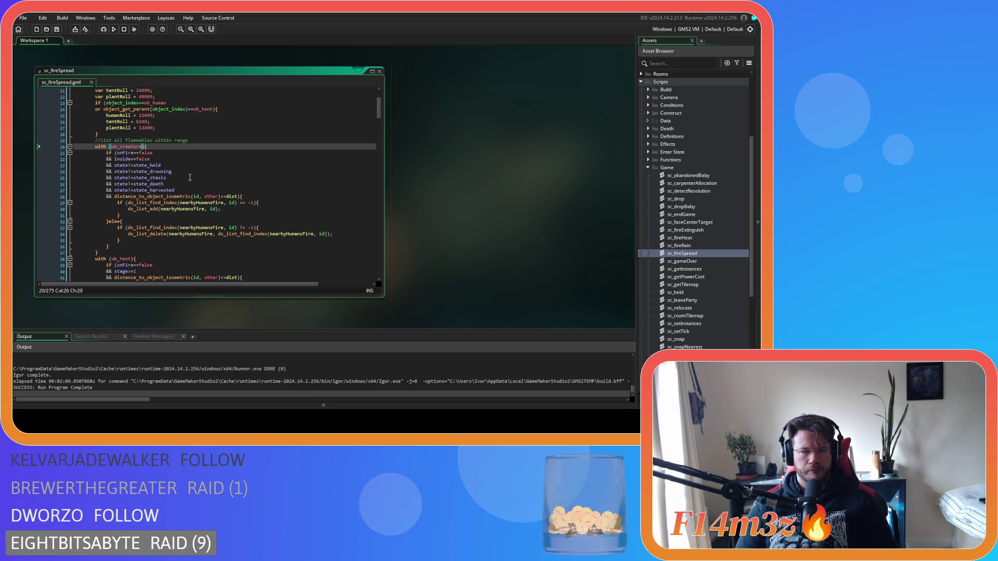
Review the ob_human object_index check and the state_harvested and state_drowning conditions.
scroll(209, 156, "up", 2)
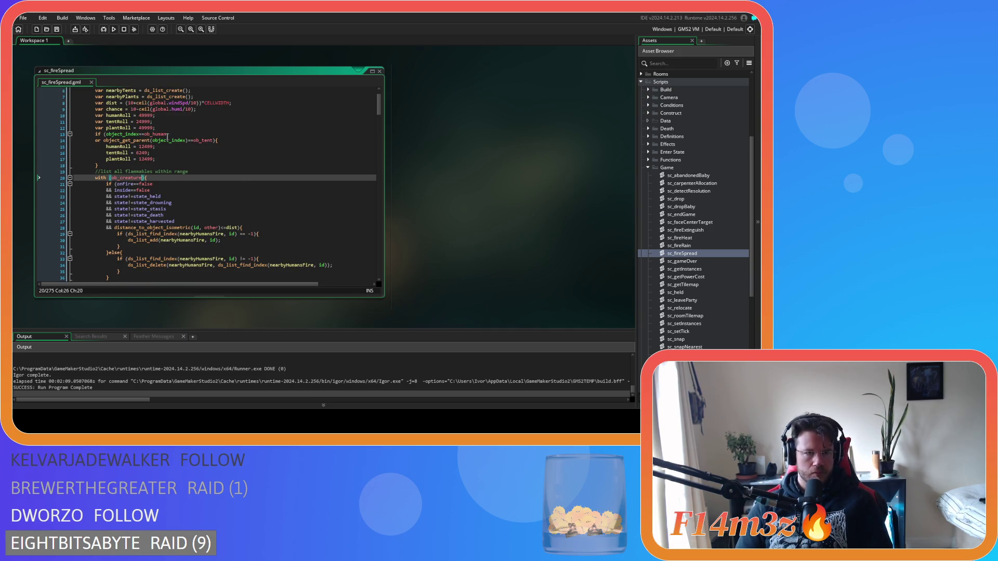
double_click(155, 134)
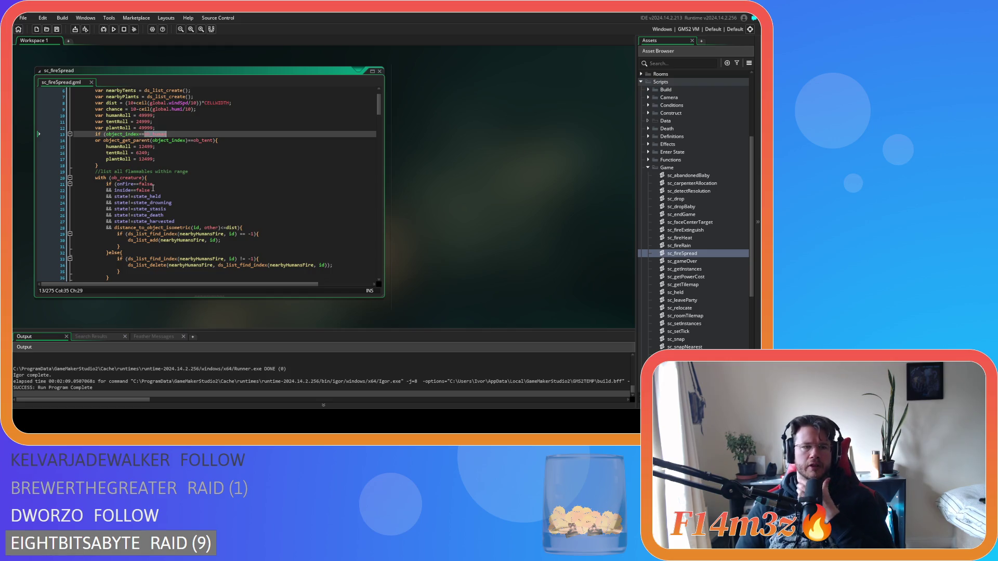
scroll(157, 167, "down", 4)
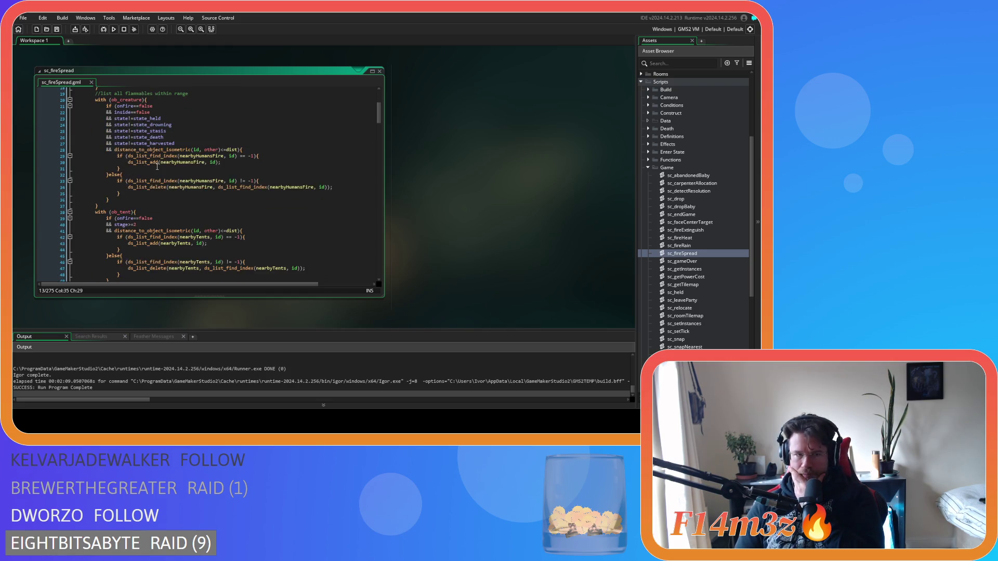
left_click(180, 142)
key("Up")
key("Up")
key("Up")
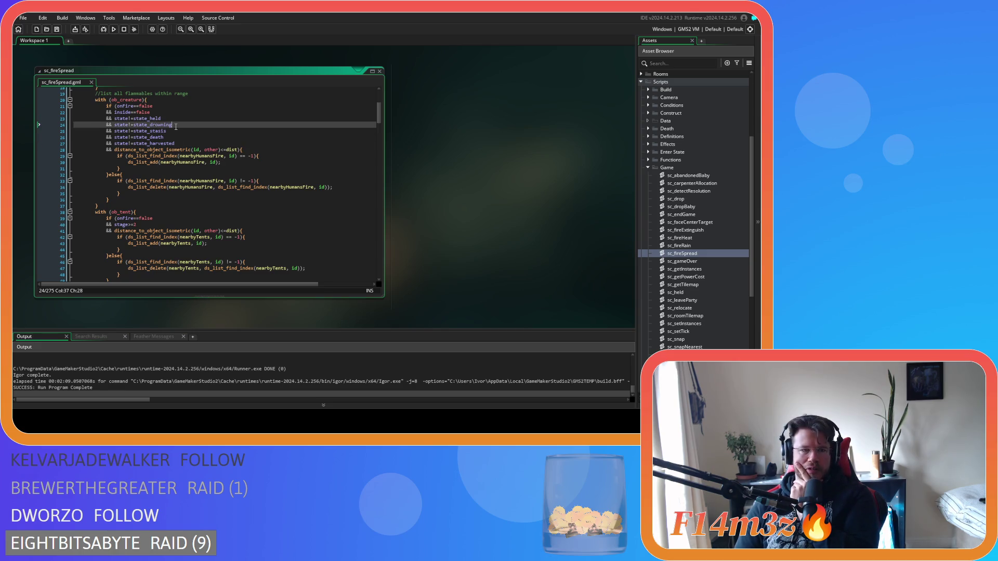
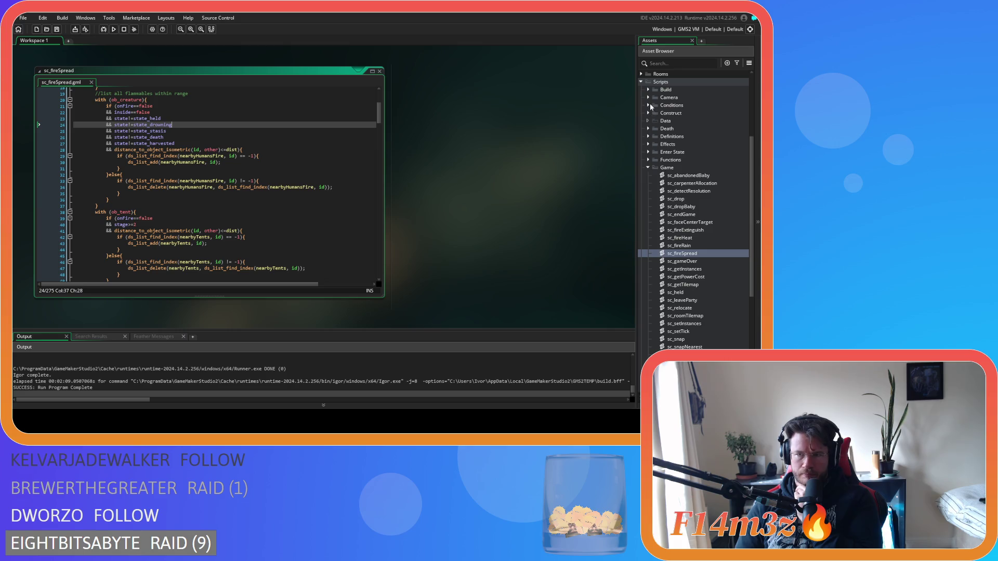
Look up state_drown in ob_bear's Create event code, then close the ob_bear editor.
scroll(652, 118, "up", 5)
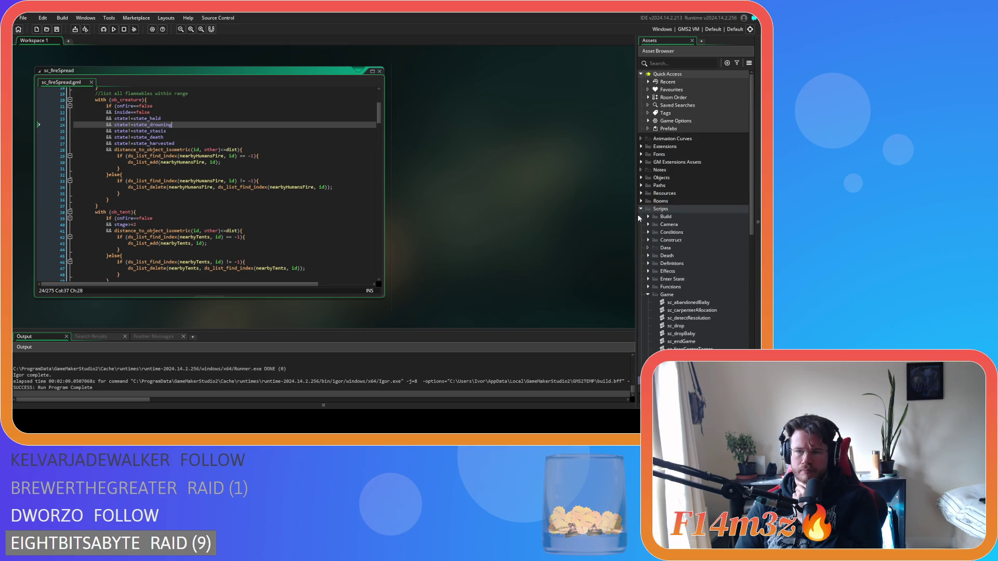
left_click(643, 178)
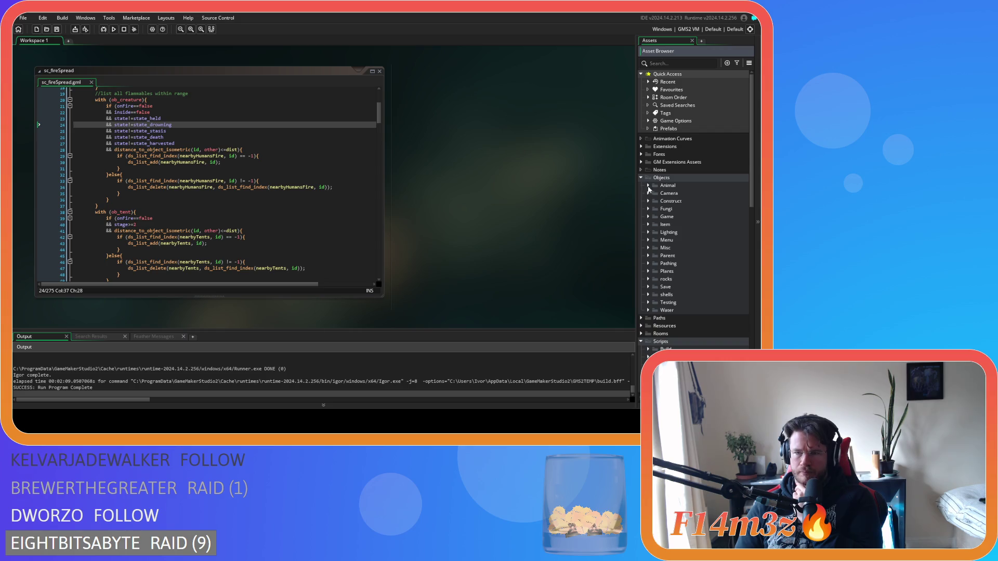
left_click(649, 193)
left_click(649, 185)
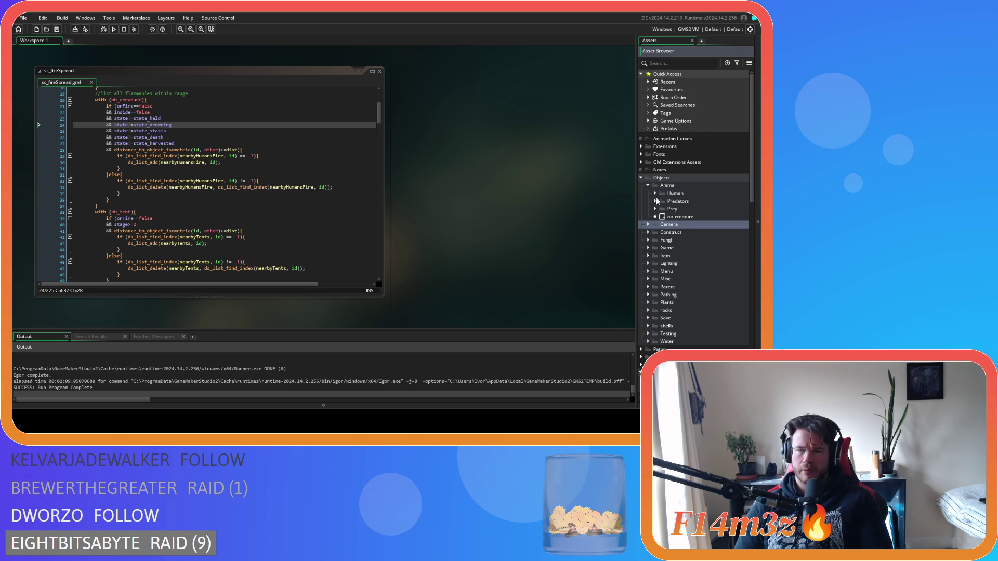
left_click(656, 201)
double_click(682, 209)
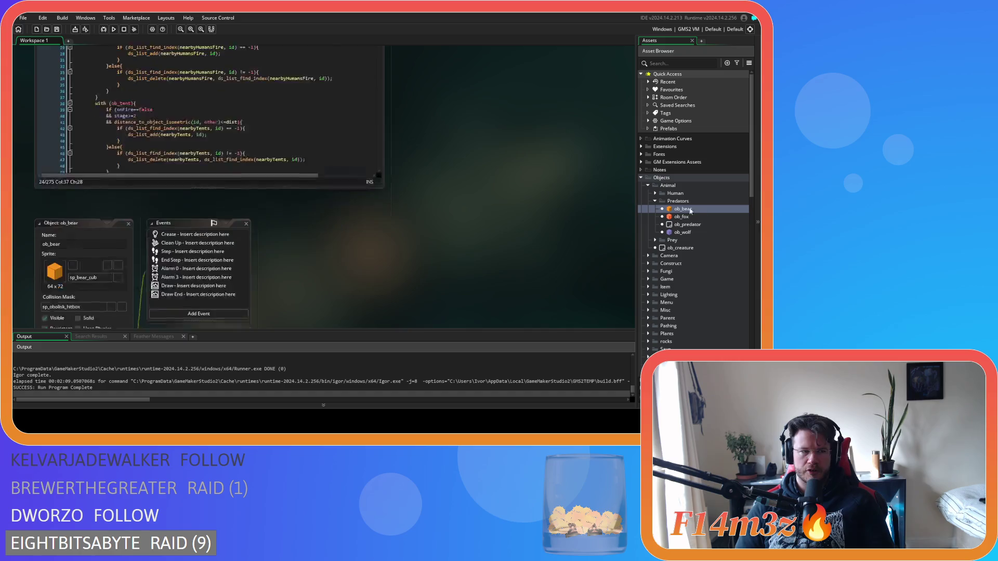
left_click(190, 87)
left_click(344, 165)
key("ctrl+f")
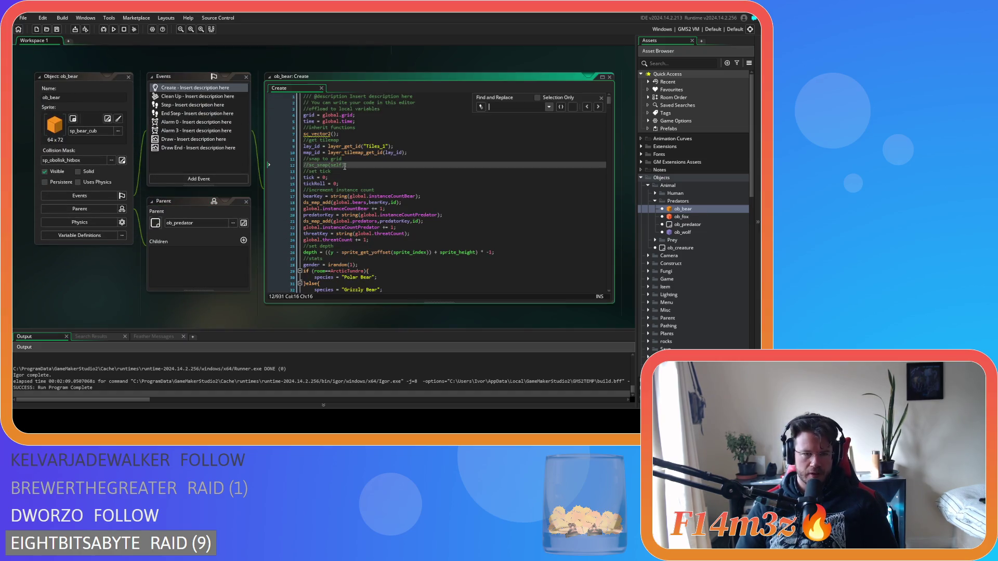
type("state_drown")
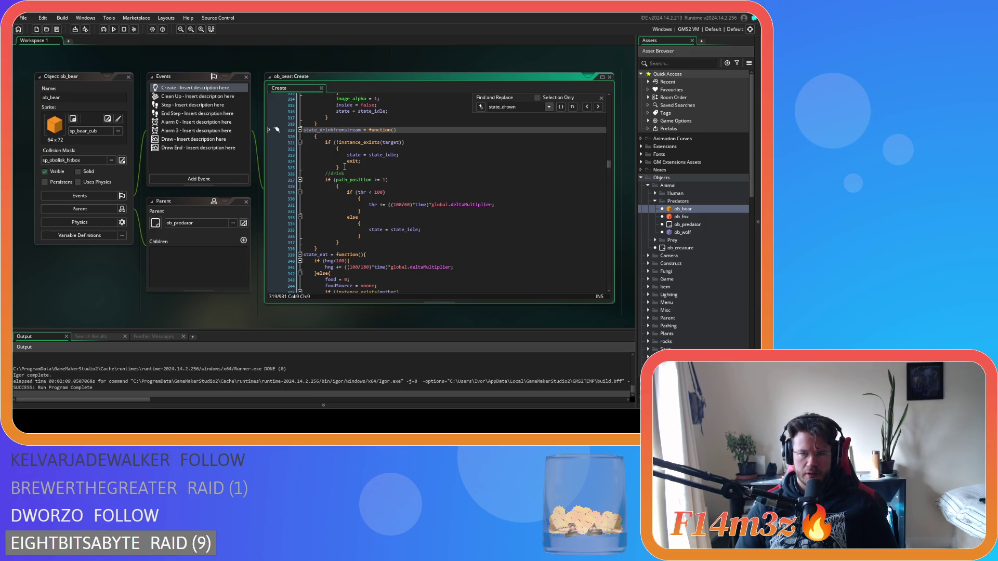
left_click(129, 77)
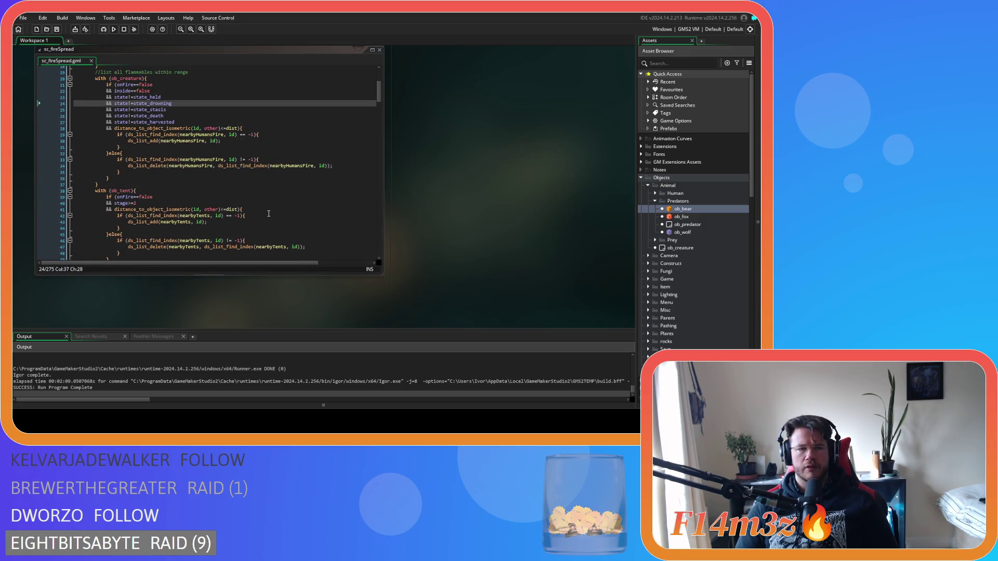
In sc_fireSpread, insert a blank line after with(currentFlammable){ on line 93.
left_click(291, 144)
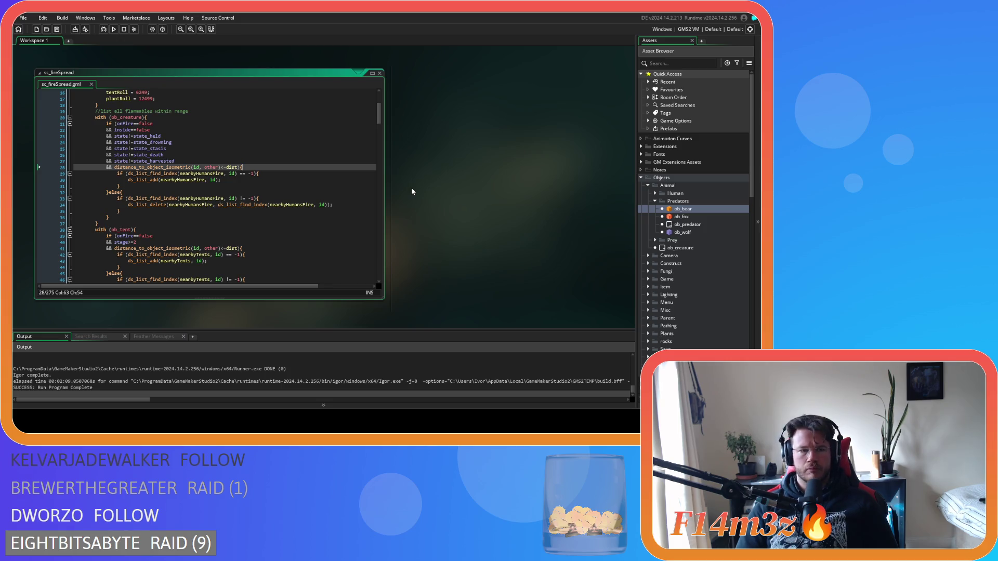
mouse_move(379, 113)
left_mouse_down()
mouse_move(379, 193)
mouse_move(374, 163)
mouse_move(369, 186)
mouse_move(389, 229)
mouse_move(383, 182)
mouse_move(369, 167)
left_mouse_up()
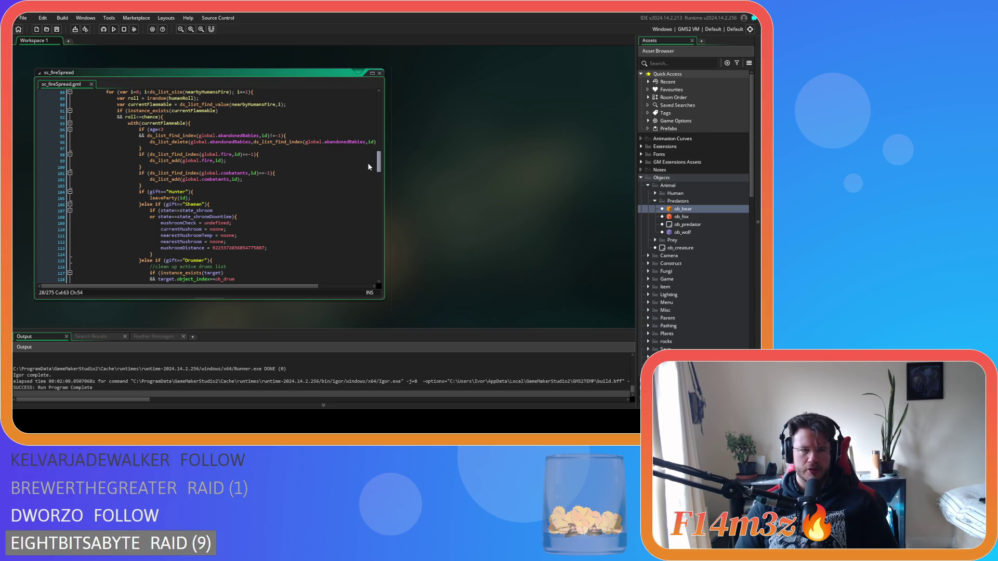
scroll(369, 166, "up", 20)
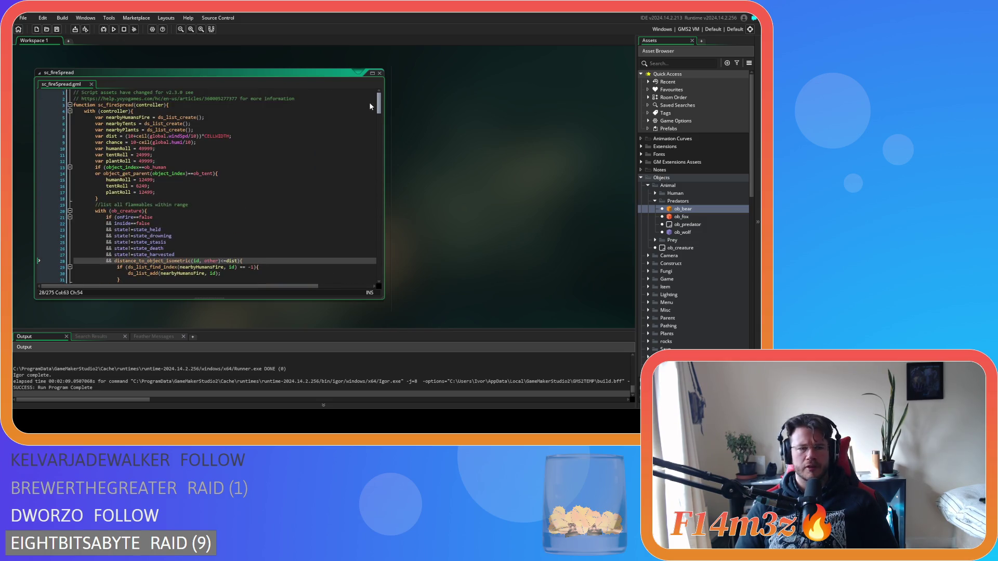
scroll(369, 119, "down", 9)
scroll(368, 161, "down", 17)
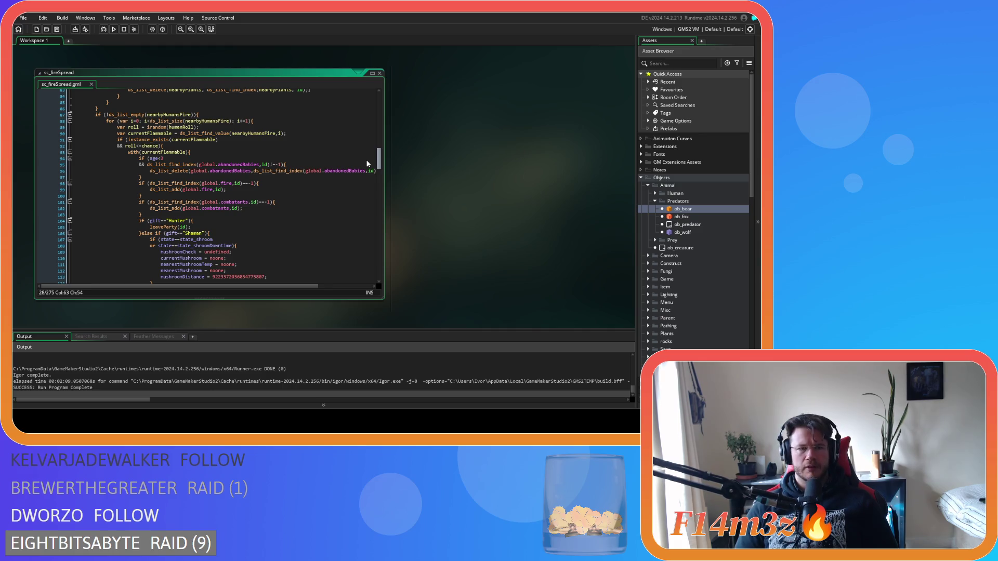
left_click(239, 159)
left_click(238, 153)
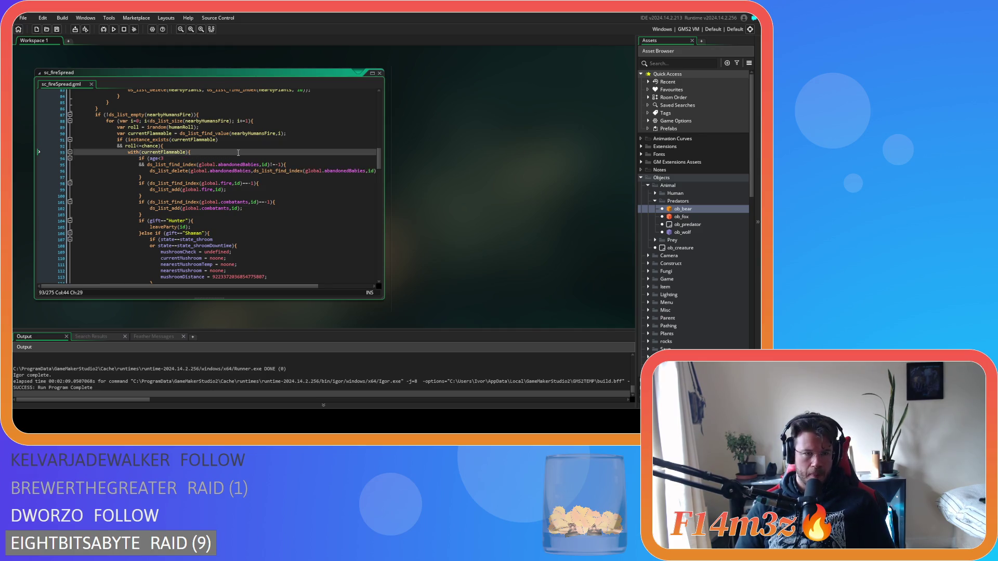
scroll(237, 146, "down", 20)
scroll(232, 130, "up", 20)
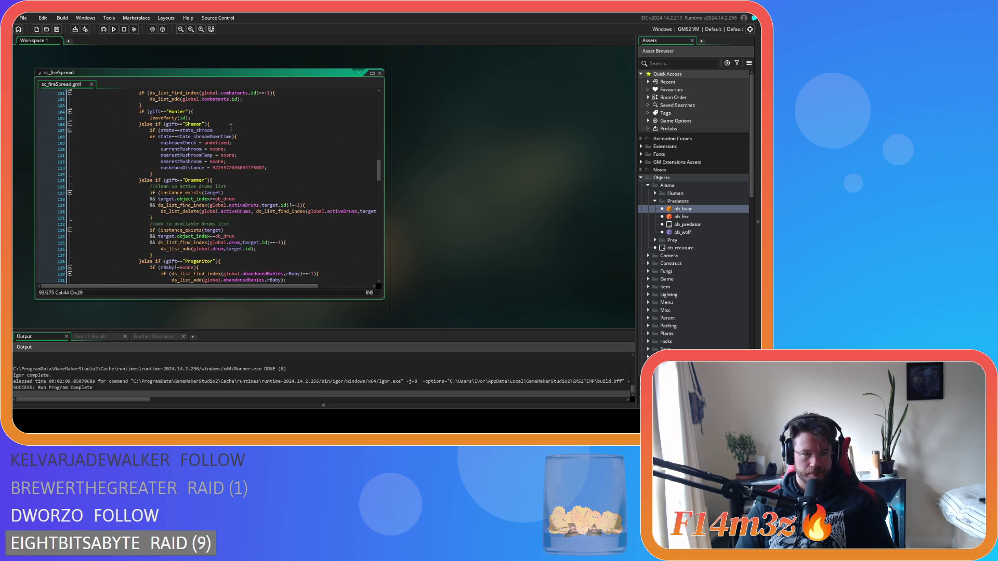
scroll(230, 128, "up", 6)
key("Return")
Start an if () block on line 94 at the top of the with(currentFlammable) body.
type("if ()")
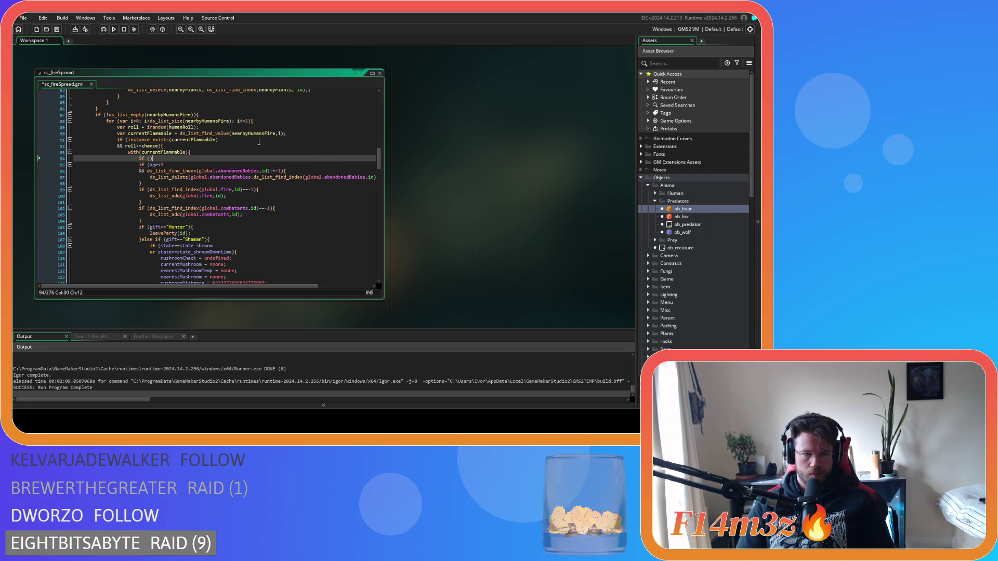
type("i")
scroll(196, 151, "down", 10)
scroll(197, 151, "down", 20)
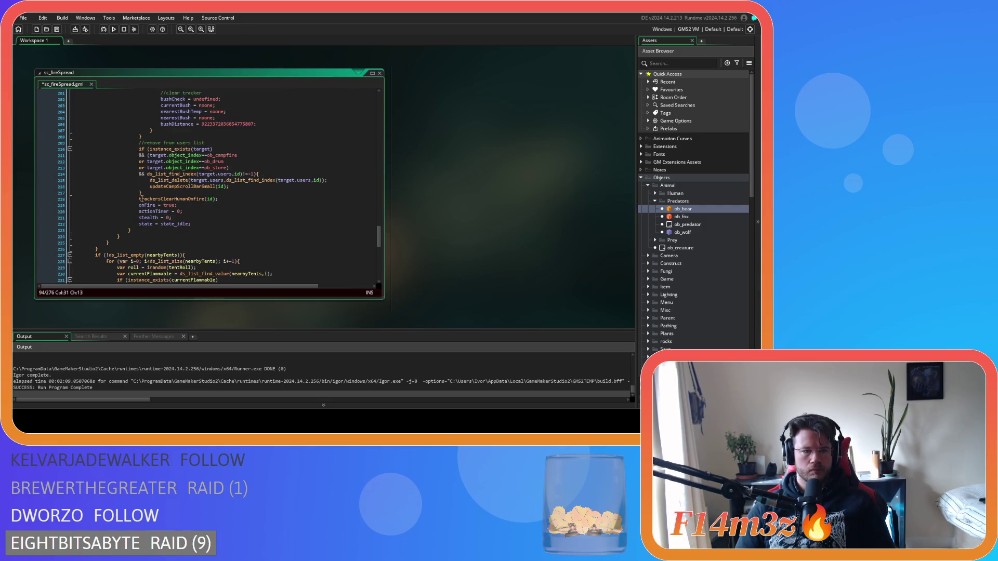
scroll(127, 227, "up", 20)
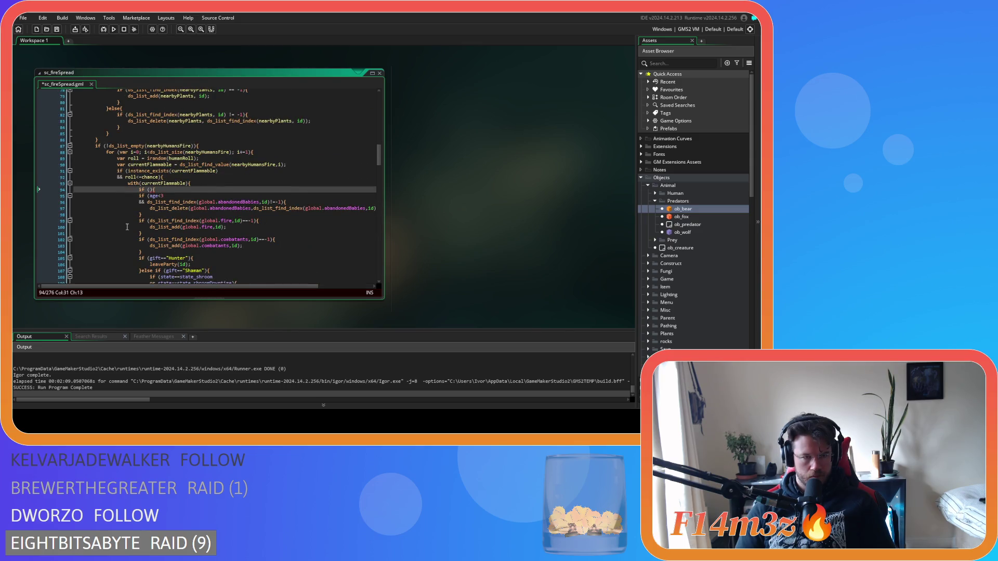
scroll(127, 227, "down", 20)
scroll(127, 227, "up", 2)
mouse_move(127, 230)
left_mouse_down()
mouse_move(136, 163)
mouse_move(132, 173)
mouse_move(127, 166)
mouse_move(140, 165)
left_mouse_up()
scroll(134, 161, "up", 20)
scroll(155, 201, "down", 13)
scroll(156, 197, "down", 20)
Close the new if block with a brace after line 223.
left_click(147, 230)
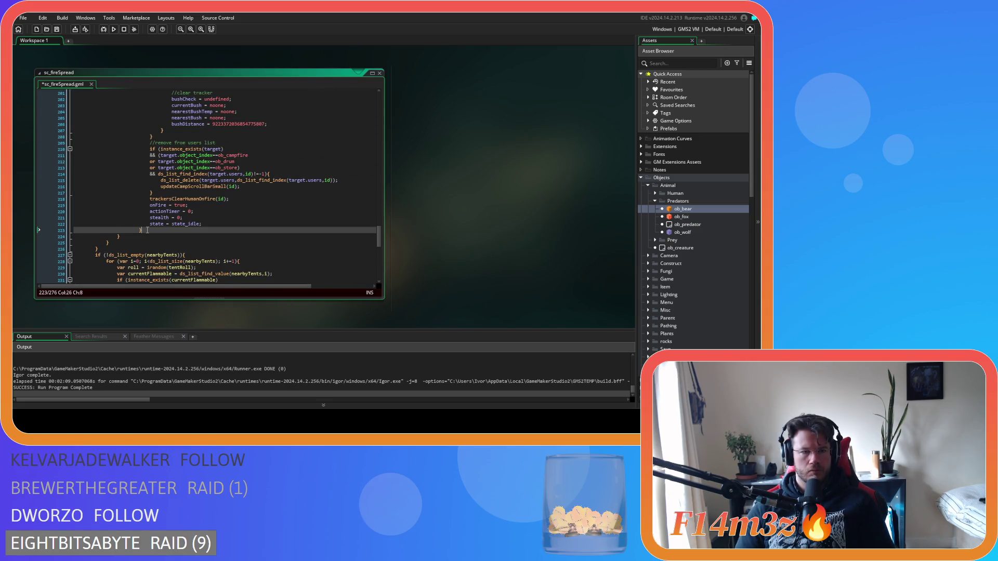
key("Return")
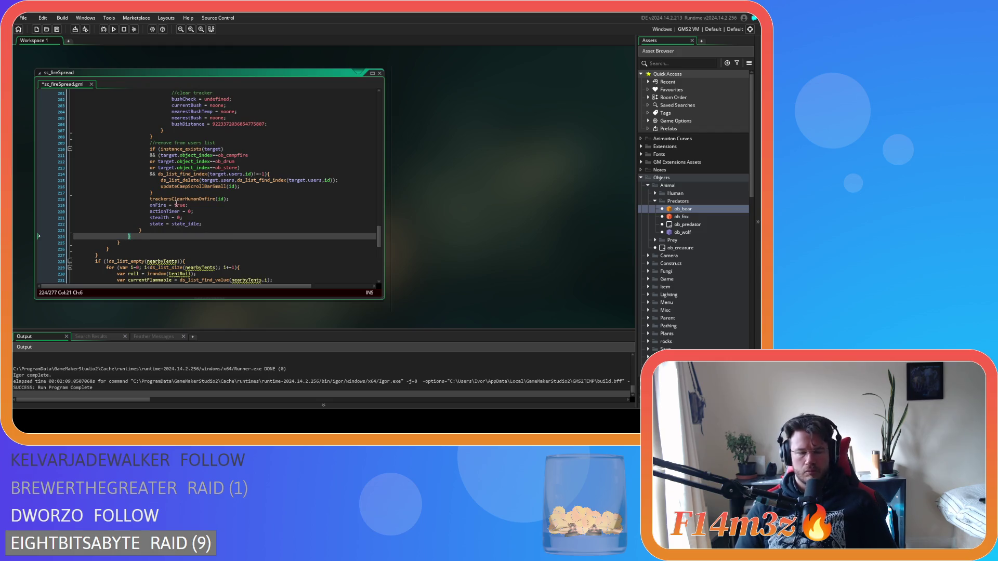
left_click_drag(379, 237, 388, 164)
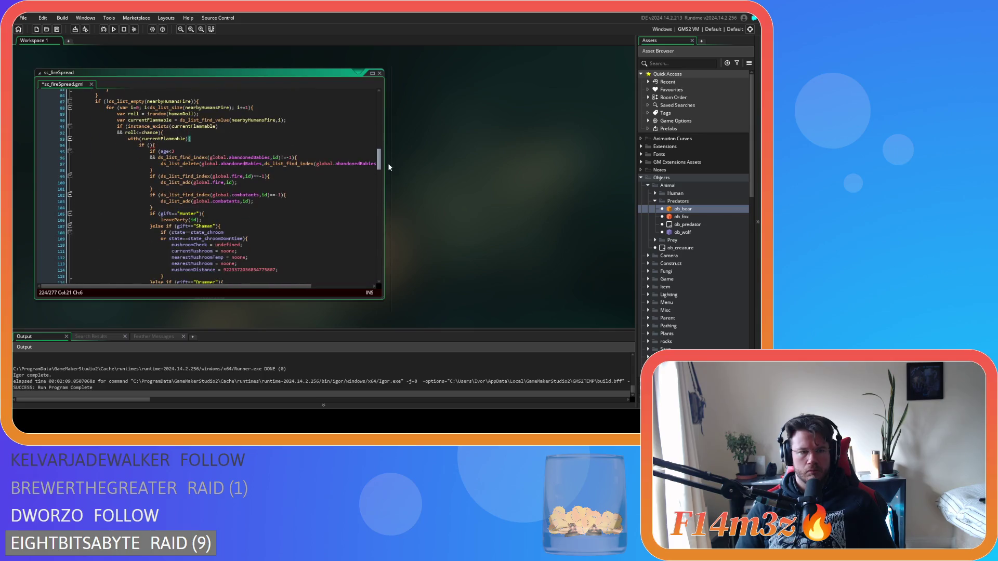
left_click(150, 145)
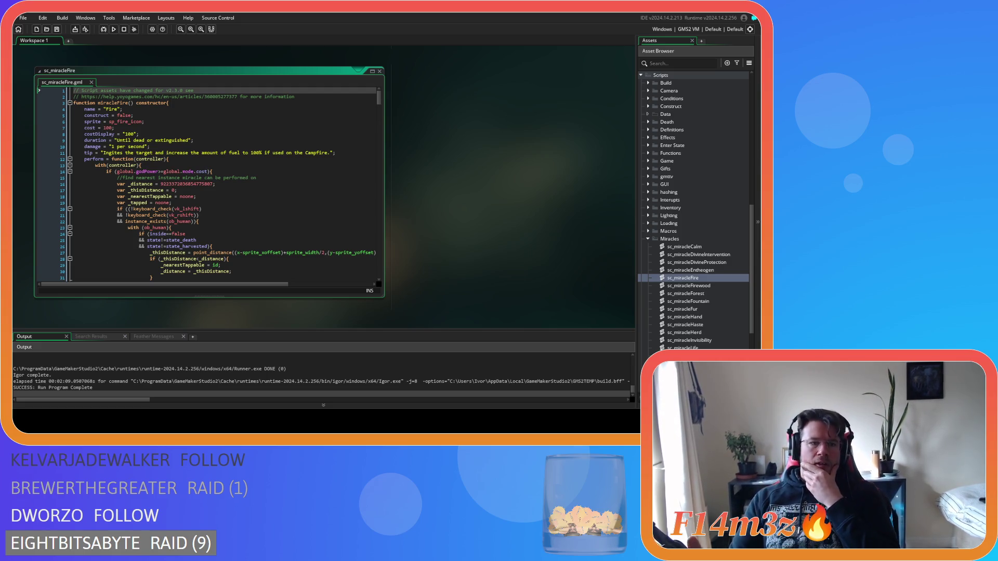
scroll(208, 184, "down", 6)
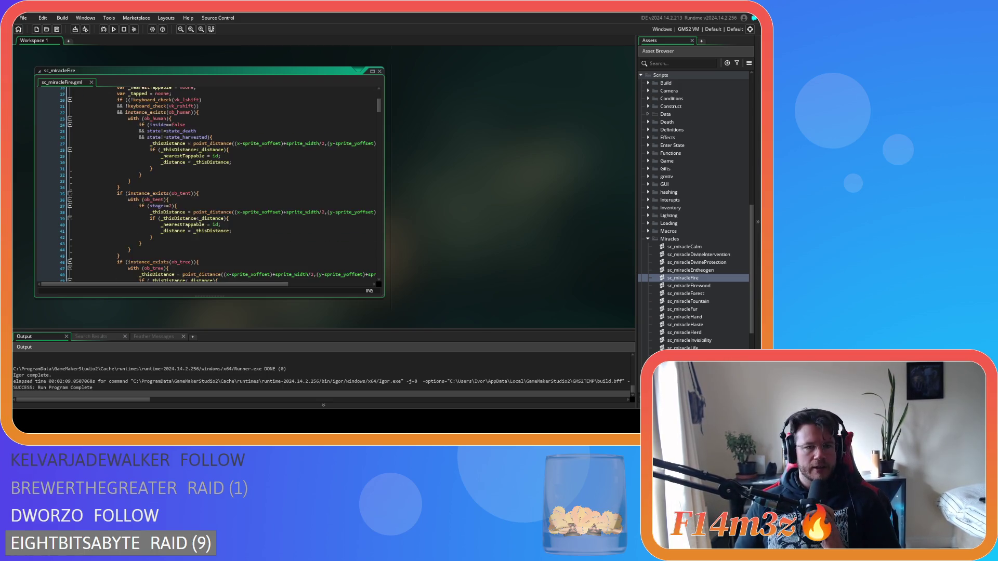
left_click_drag(379, 107, 371, 234)
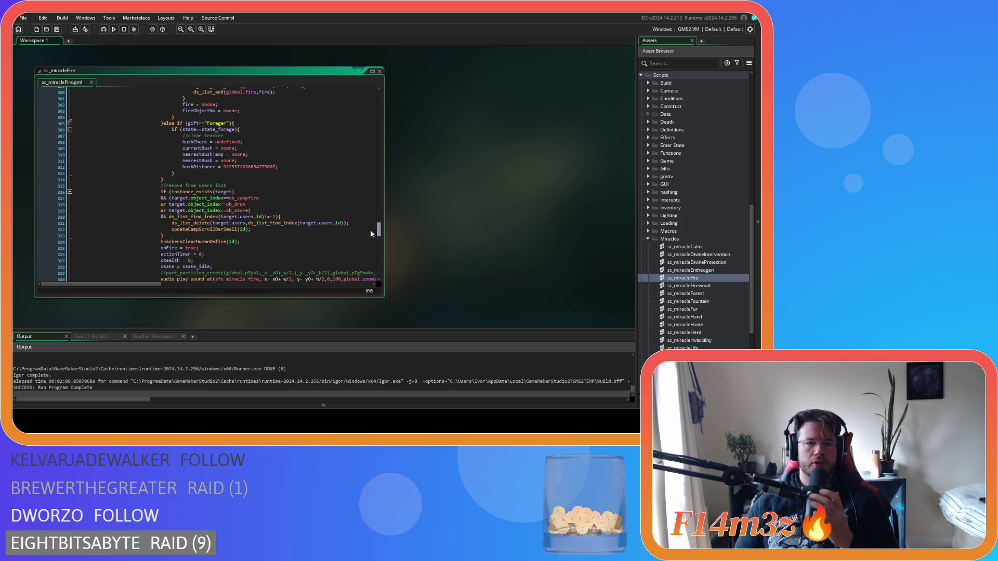
scroll(354, 232, "up", 3)
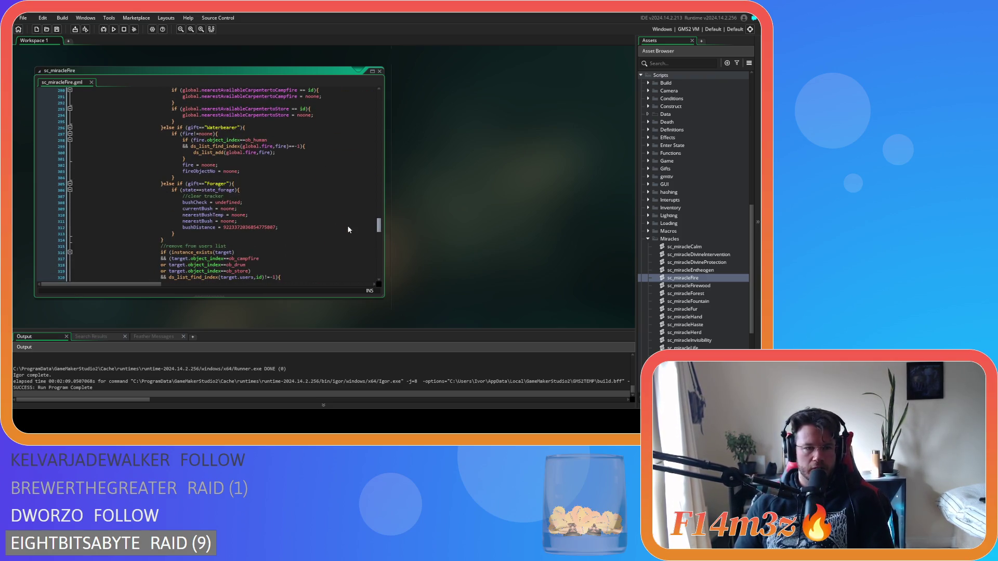
scroll(349, 229, "down", 1)
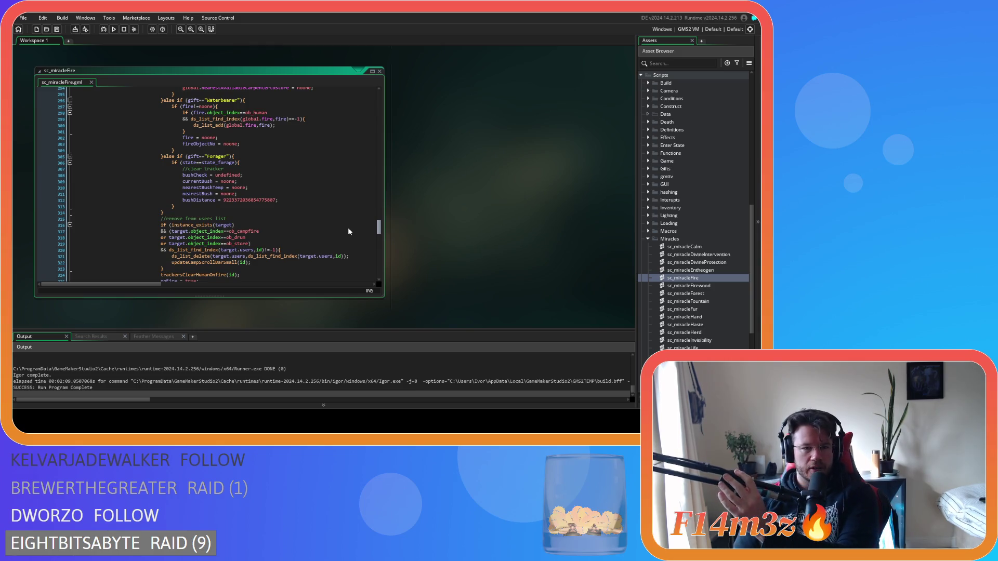
scroll(348, 232, "down", 2)
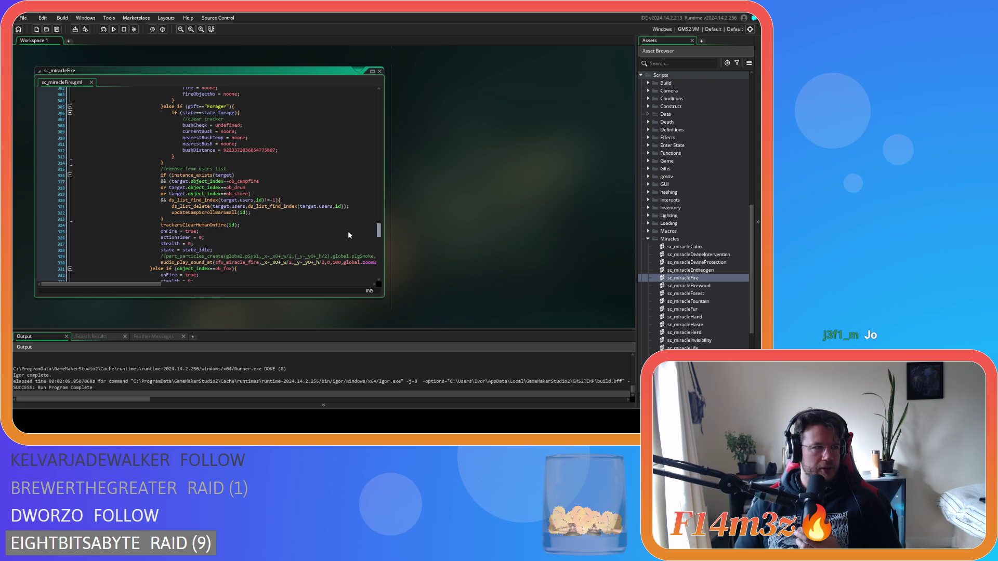
scroll(341, 235, "up", 1)
scroll(338, 235, "down", 6)
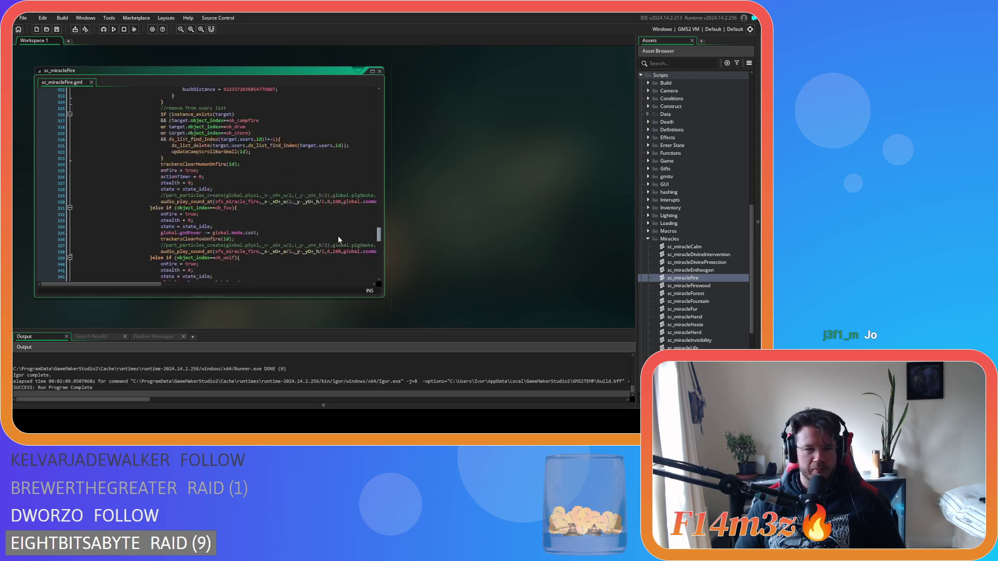
left_click(225, 167)
scroll(312, 187, "up", 7)
scroll(363, 200, "down", 6)
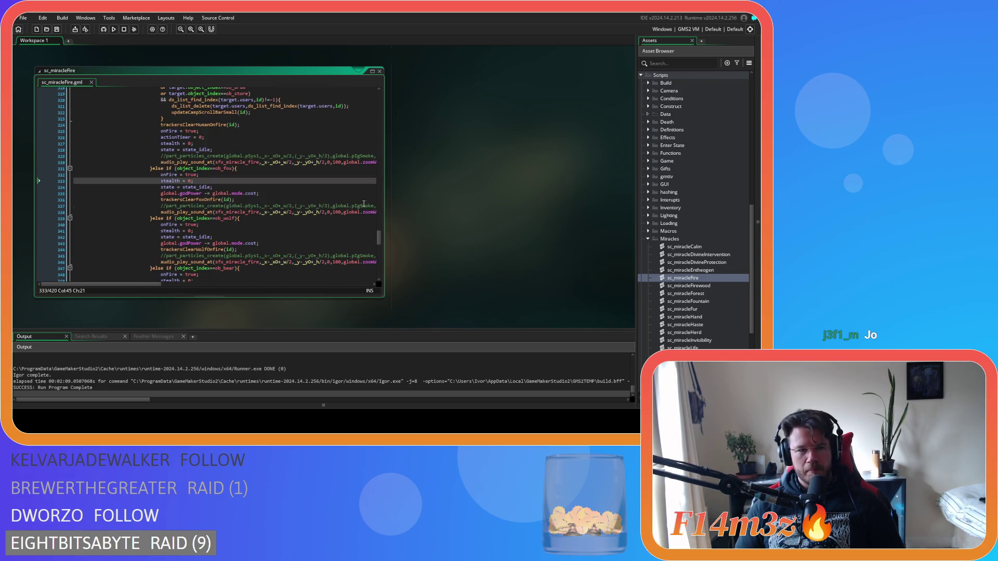
left_click_drag(379, 238, 381, 258)
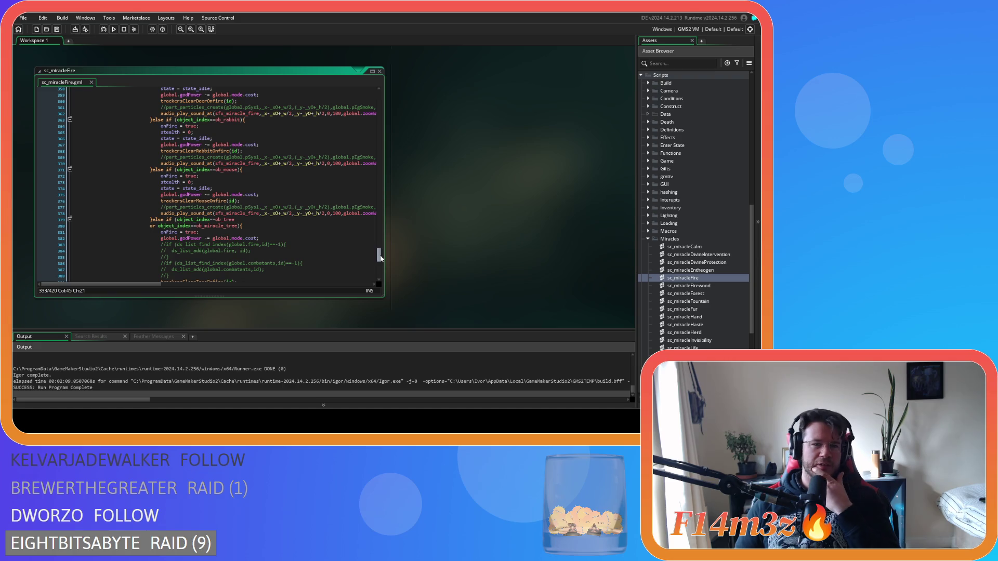
left_click_drag(381, 258, 381, 257)
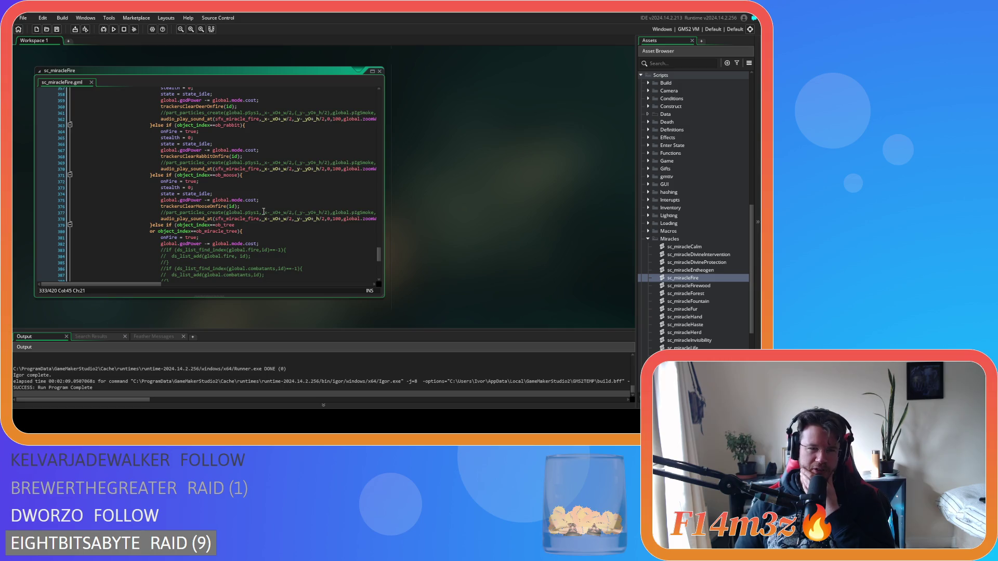
scroll(264, 211, "down", 3)
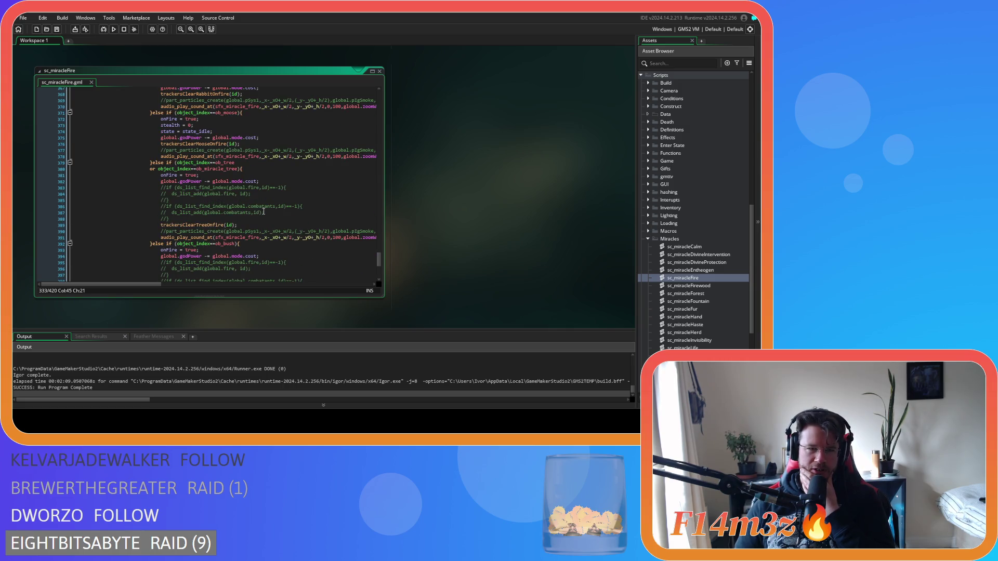
scroll(263, 212, "up", 15)
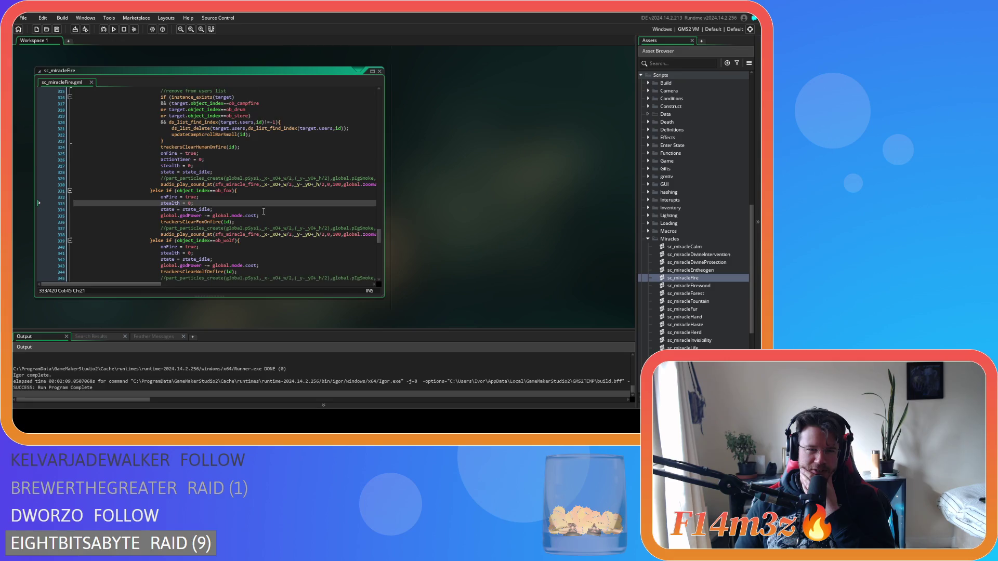
scroll(264, 211, "up", 5)
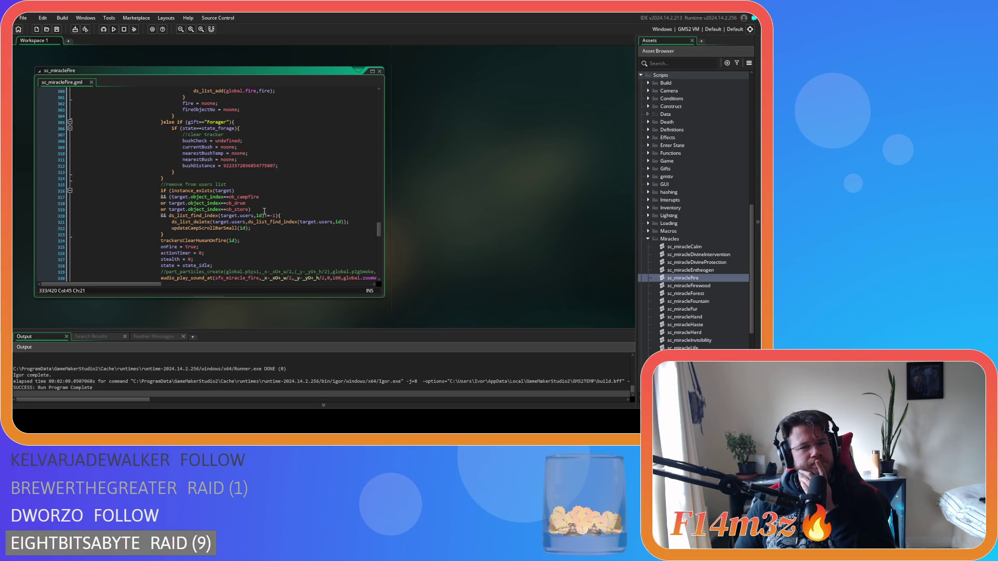
scroll(273, 213, "down", 7)
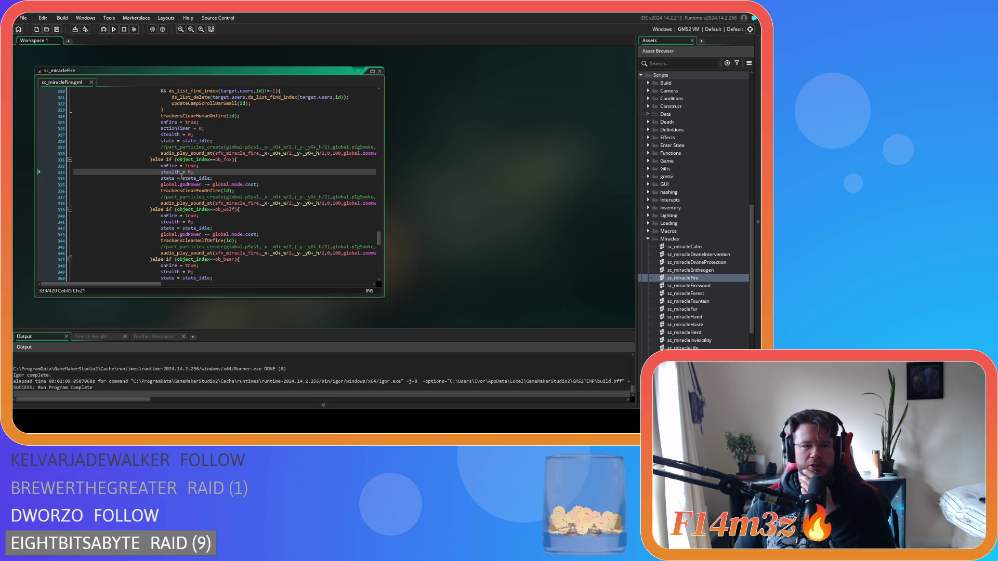
key("shift+Down")
key("shift+Down")
key("shift+Down")
key("shift+Down")
key("shift+Down")
key("shift+Down")
left_click(260, 198, "shift")
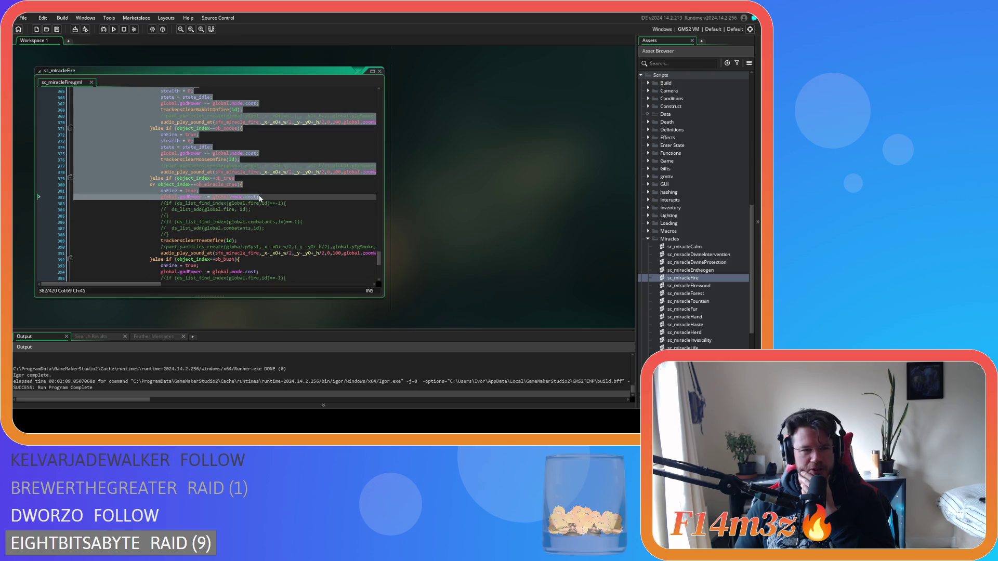
left_click_drag(260, 199, 154, 181)
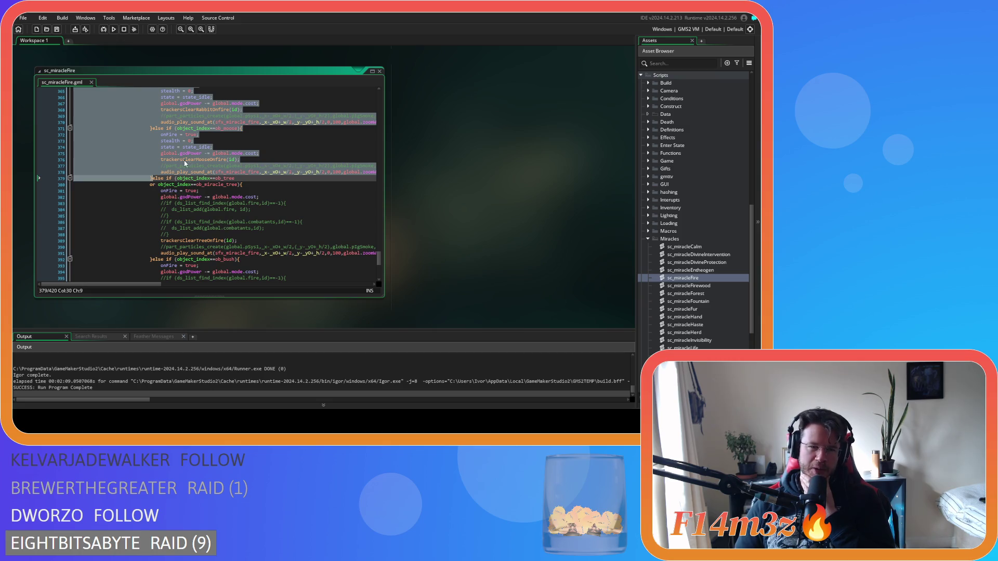
scroll(184, 167, "up", 2)
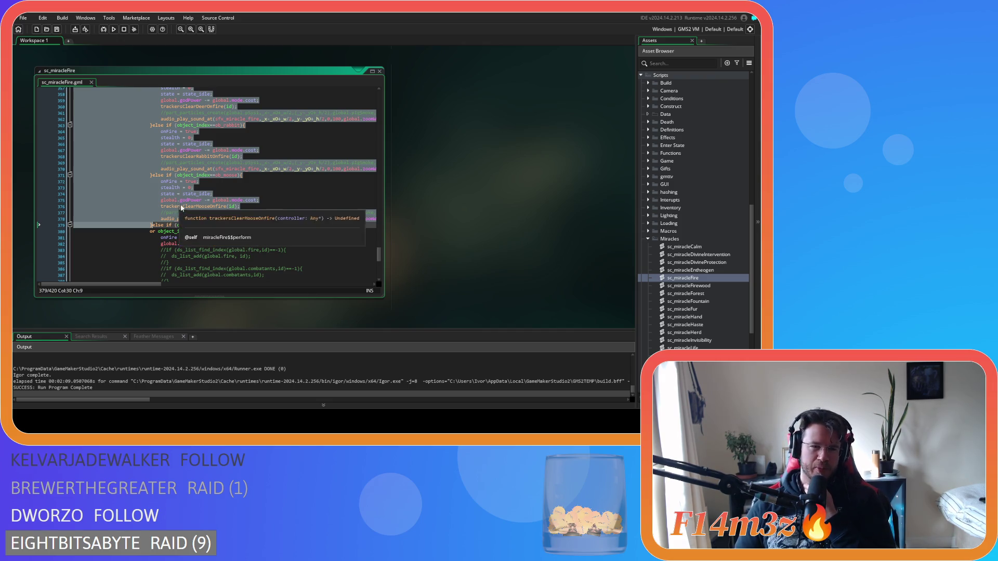
left_click_drag(180, 206, 258, 209)
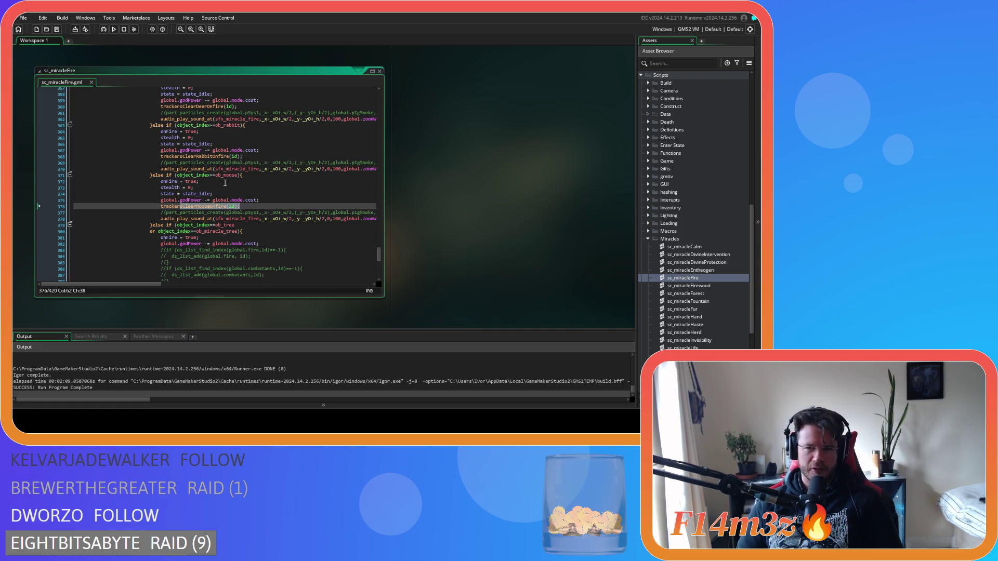
scroll(699, 270, "down", 3)
scroll(701, 268, "down", 3)
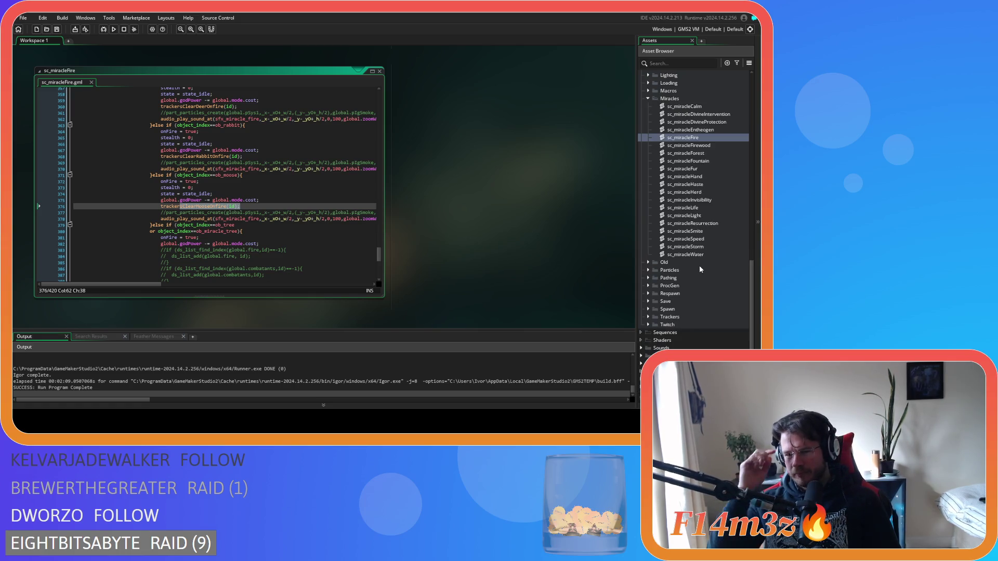
Expand Trackers > On Fire in the Asset Browser and select the On Fire group.
left_click(647, 317)
scroll(644, 317, "down", 3)
left_click(654, 247)
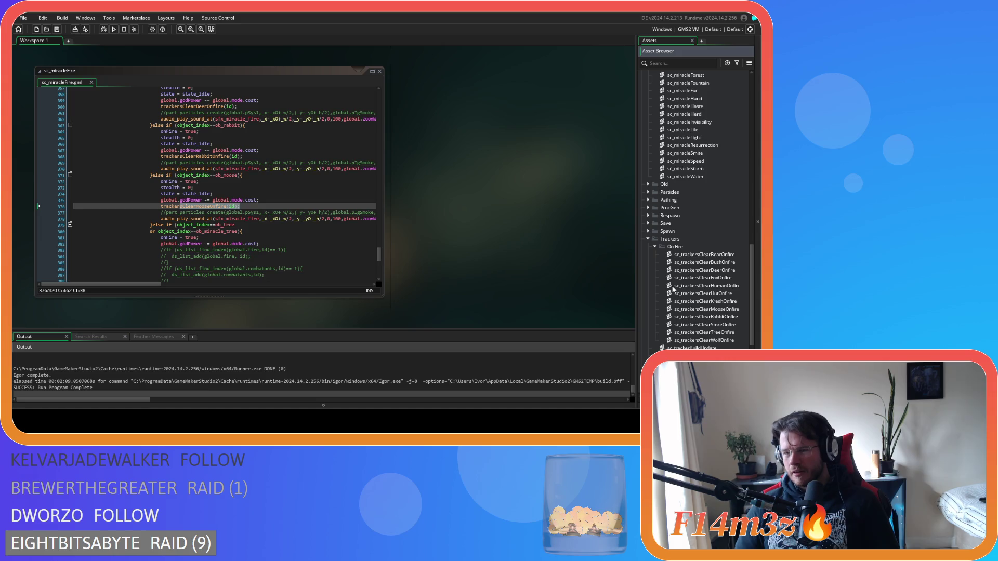
left_click(677, 248)
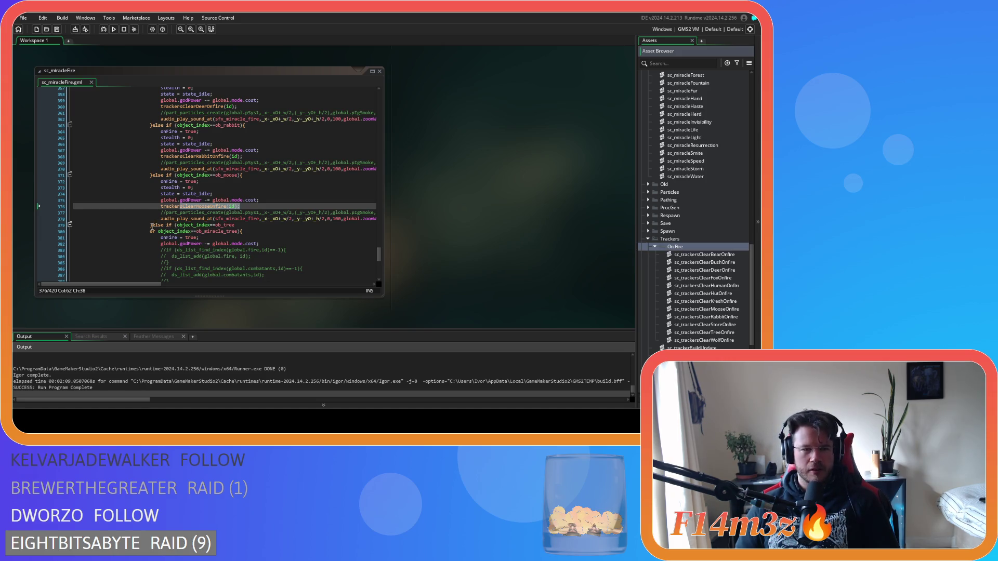
mouse_move(153, 225)
left_mouse_down()
mouse_move(151, 192)
mouse_move(167, 177)
left_mouse_up()
scroll(151, 193, "up", 10)
scroll(152, 194, "up", 1)
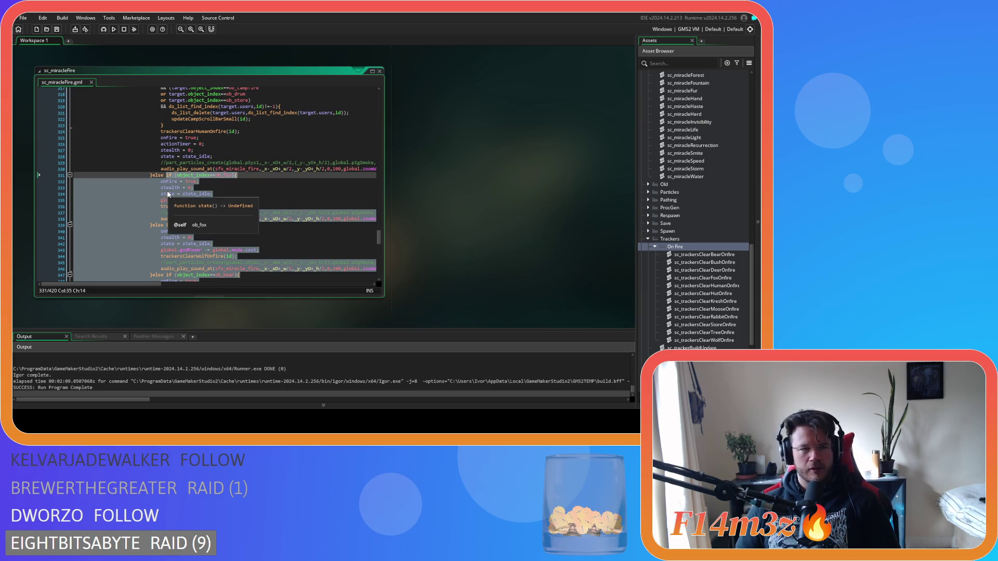
scroll(187, 208, "down", 3)
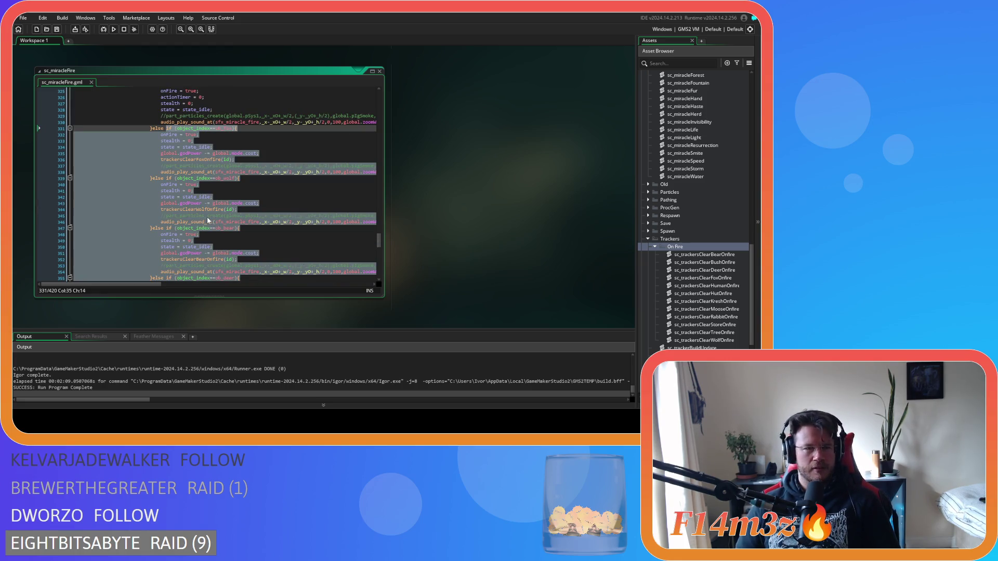
scroll(207, 219, "up", 6)
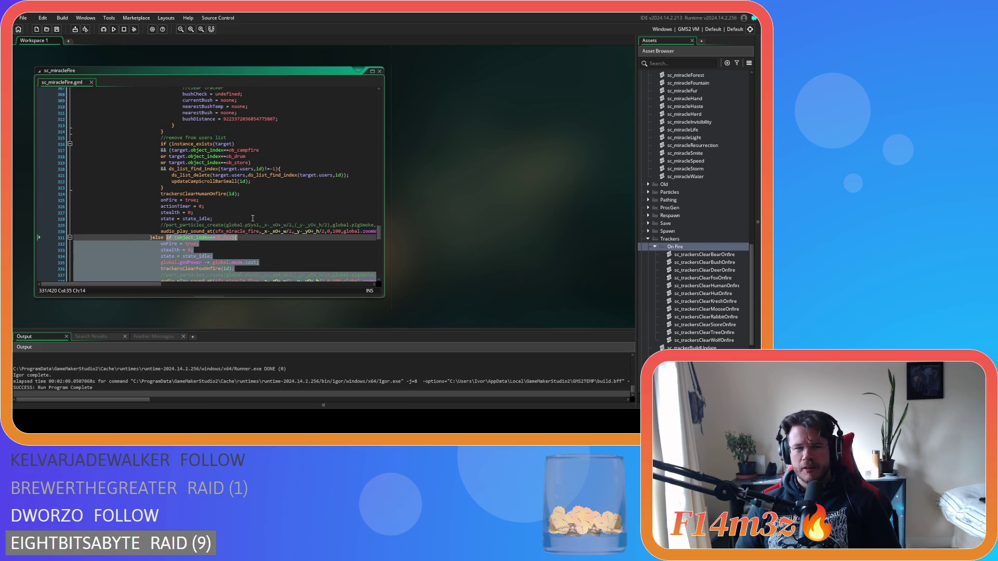
scroll(251, 221, "up", 20)
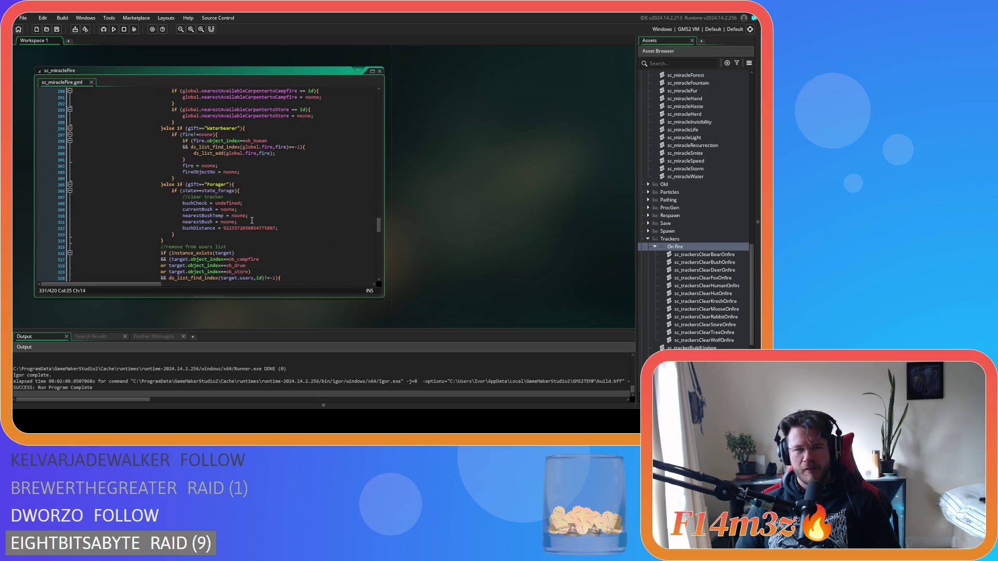
scroll(259, 223, "down", 20)
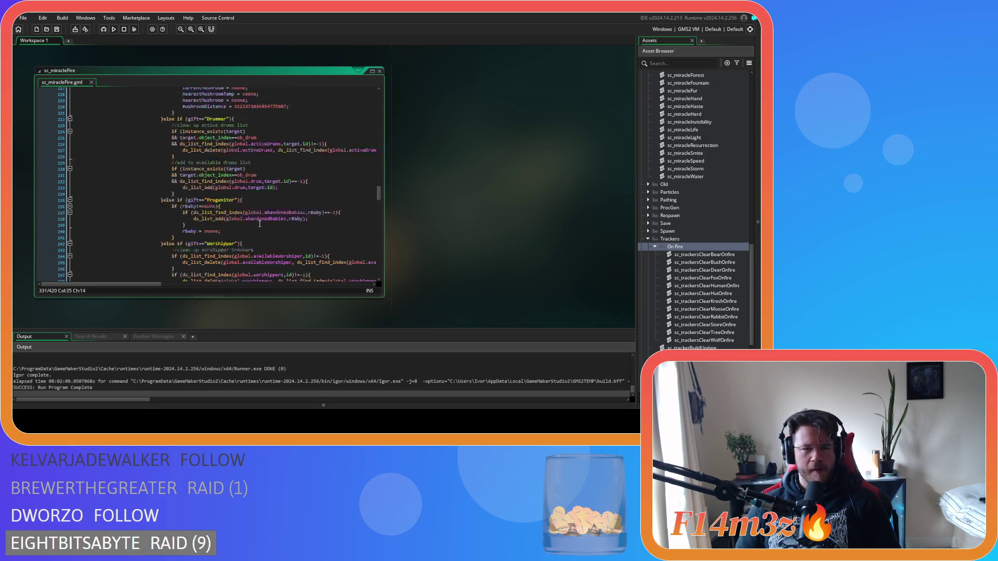
scroll(260, 224, "down", 20)
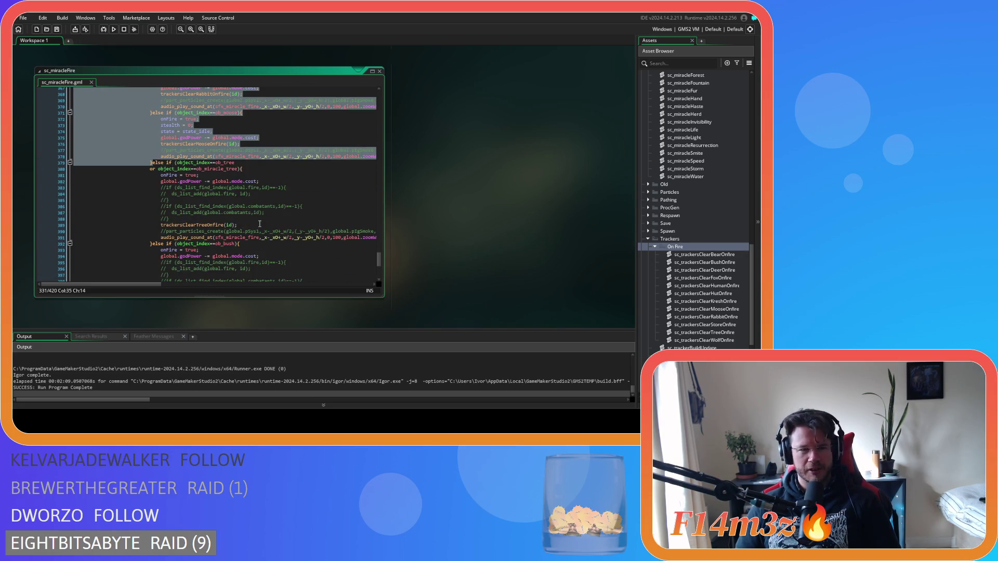
Bring up the On Fire group's context menu in the Asset Browser.
scroll(260, 223, "up", 5)
right_click(195, 176)
left_click(400, 219)
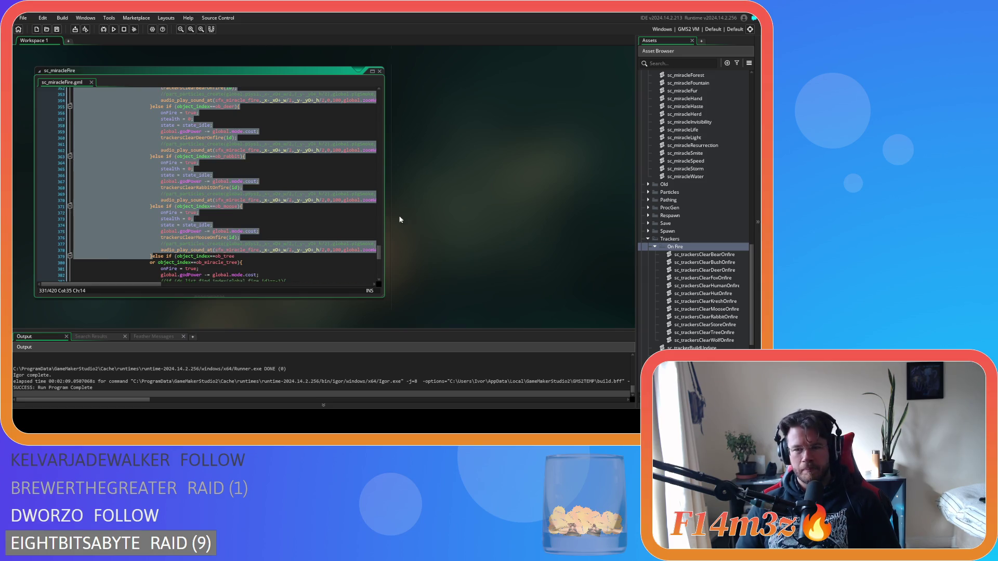
left_click(707, 248)
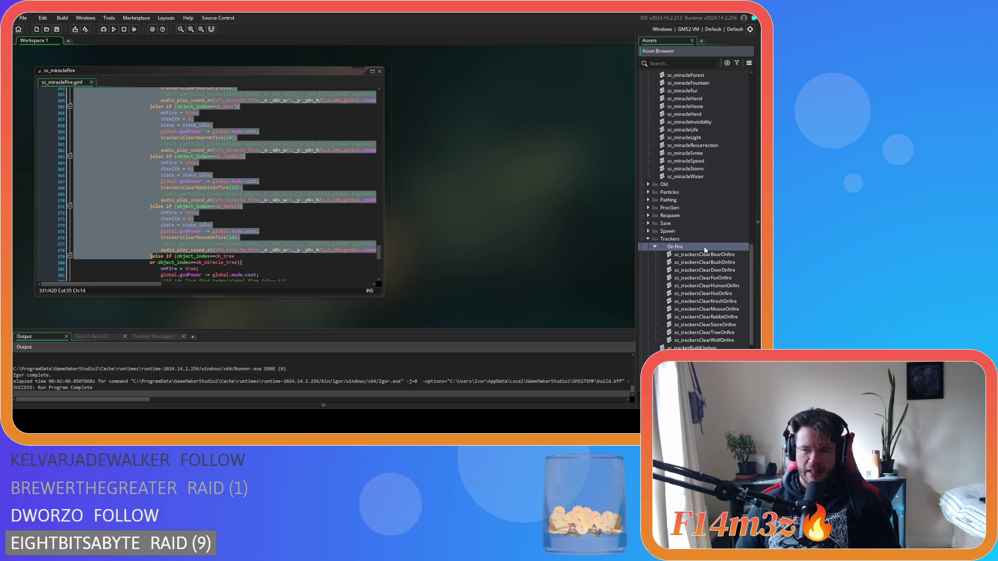
right_click(705, 250)
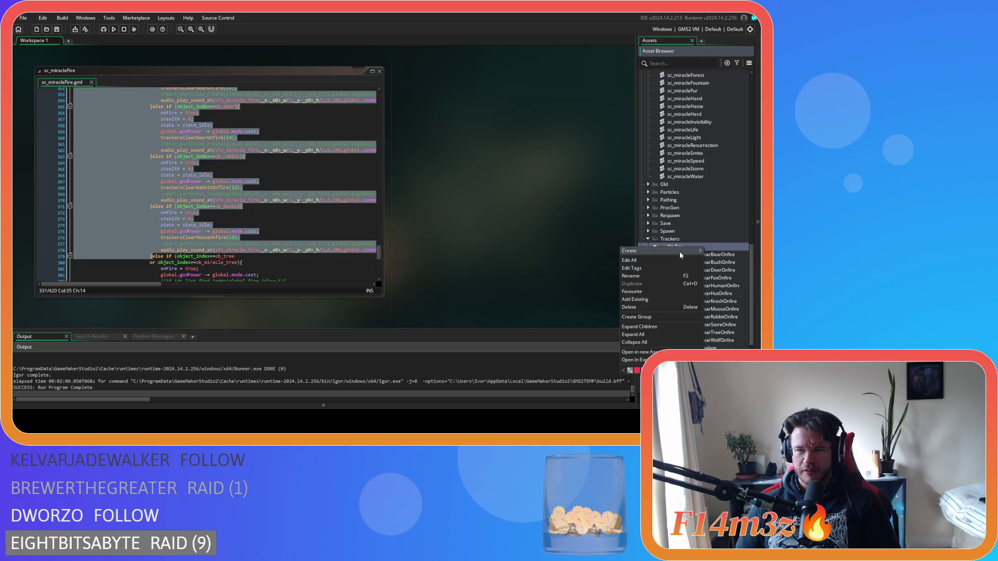
Create a new script named sc_trackersClearAnimalOnfire inside the On Fire group.
mouse_move(631, 251)
left_click(577, 327)
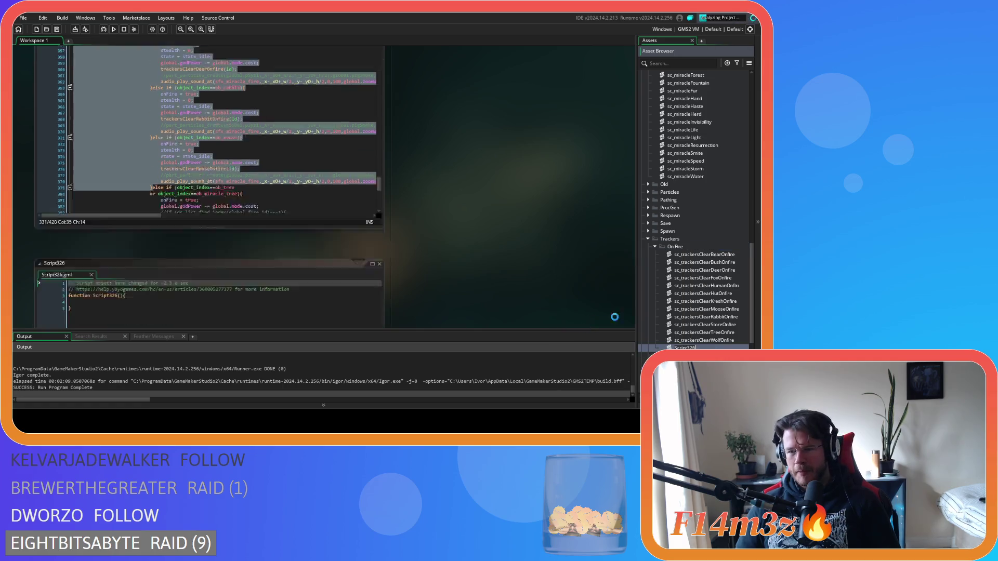
type("sc_trad")
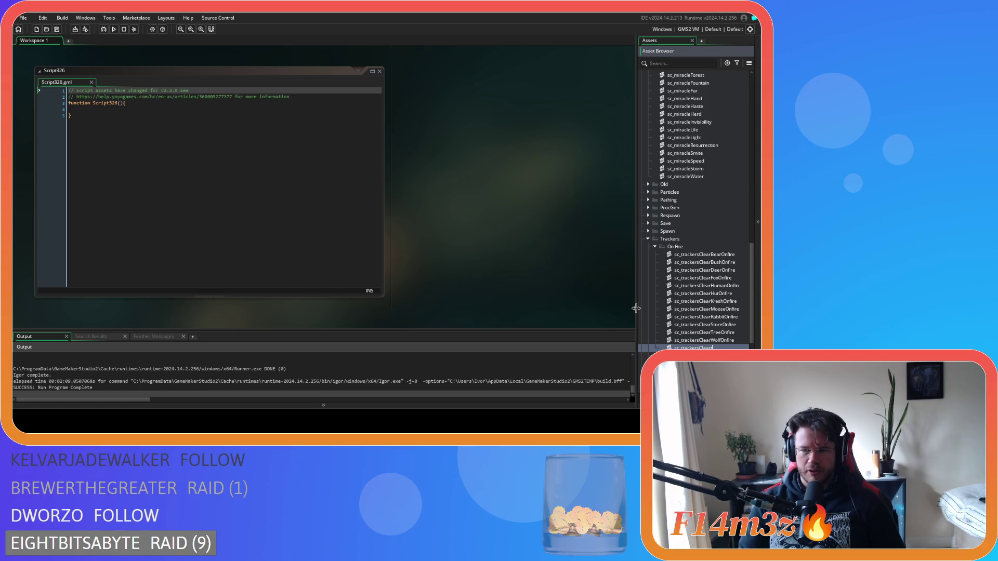
type("AnimalOnfire")
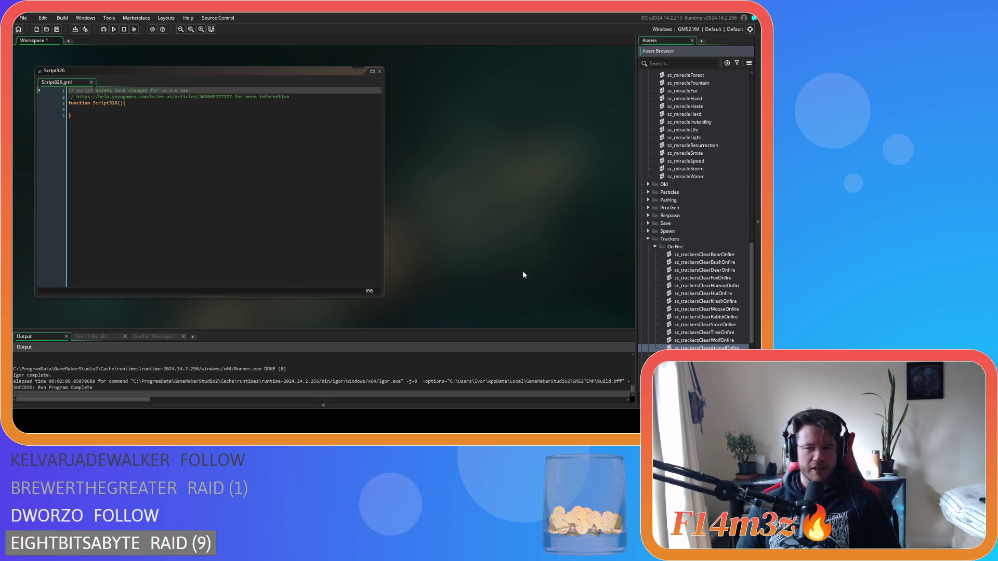
key("Return")
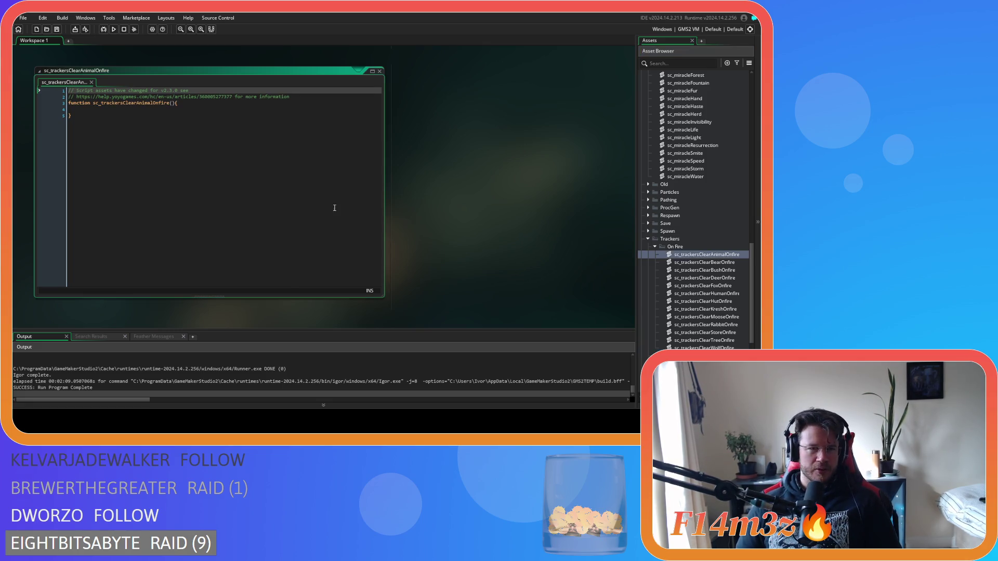
left_click(94, 104)
Drop sc_ from the function name and add a controller parameter.
key("Delete")
key("Delete")
key("Delete")
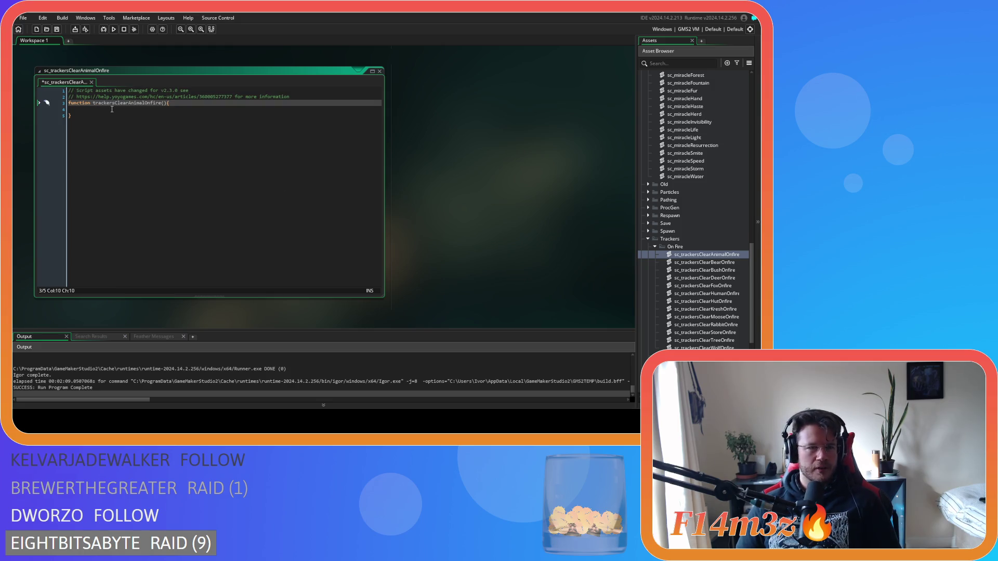
left_click(164, 103)
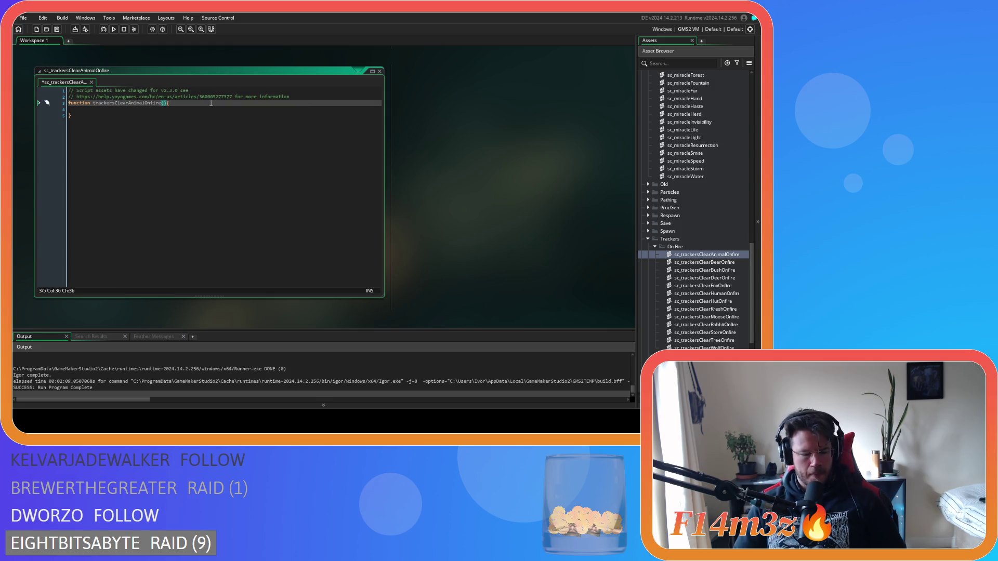
type("_contr")
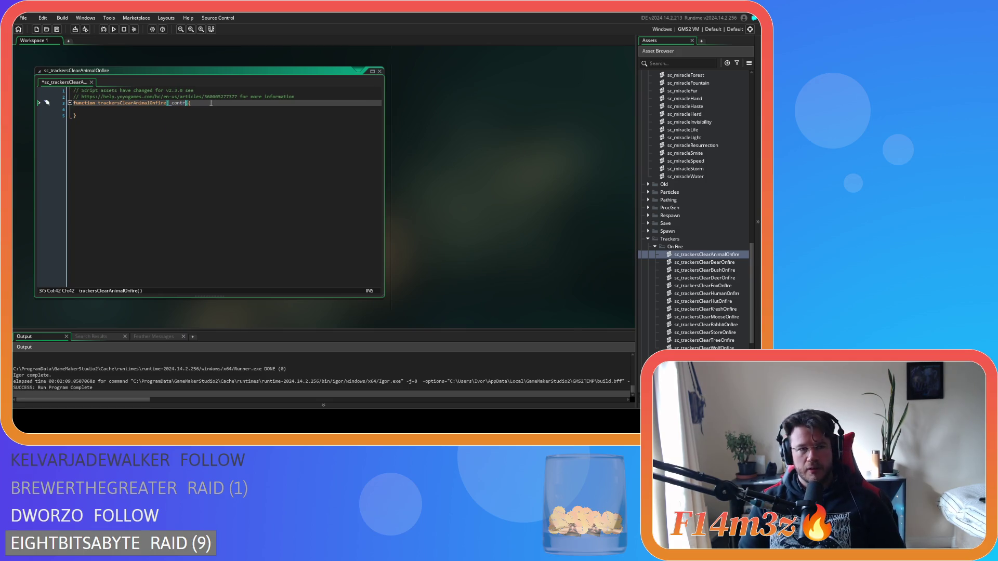
type("oller")
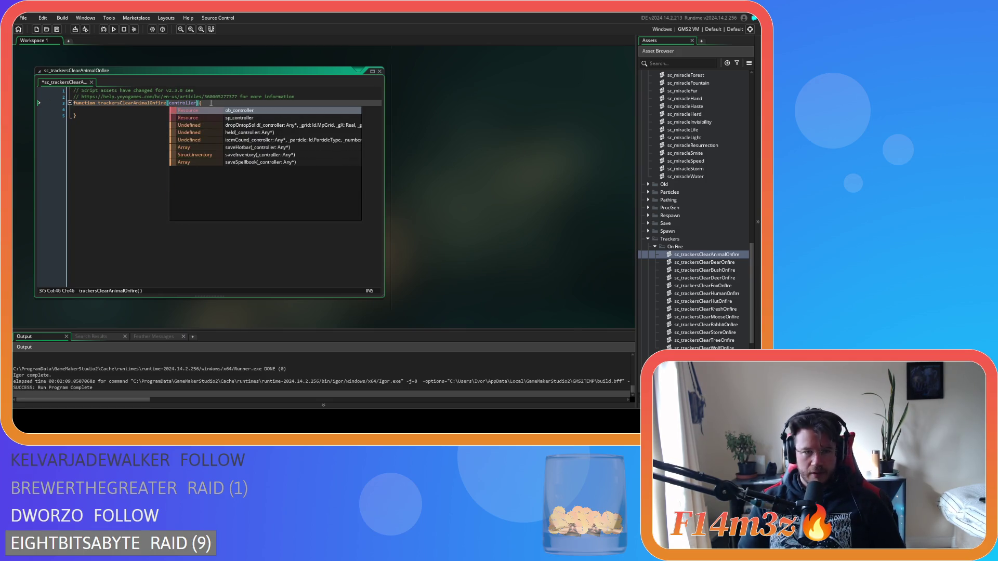
key("Down")
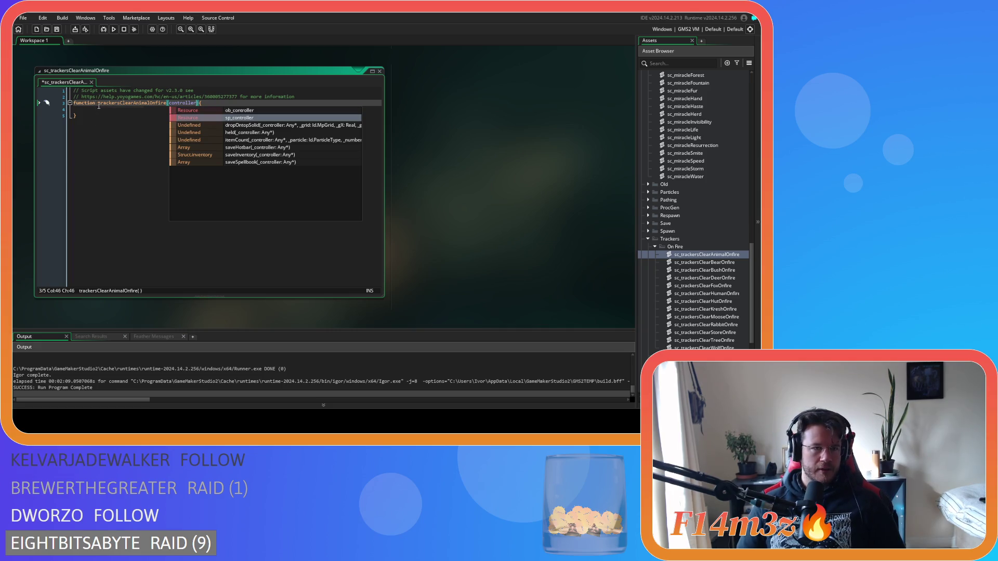
Add a with(controller){ block, paste the animal fire branches inside, and un-indent them.
left_click(143, 107)
type("ith(cont")
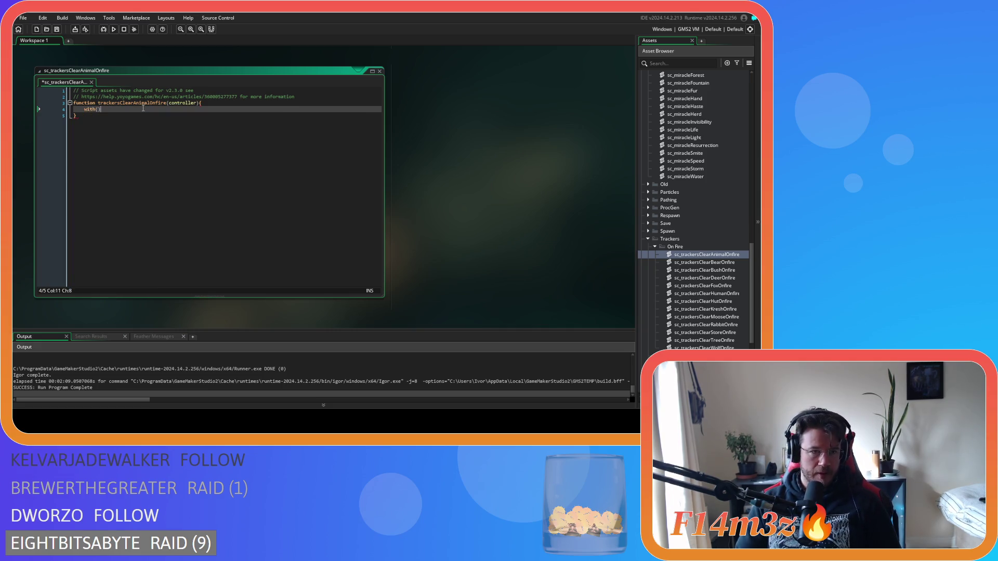
type("roller)")
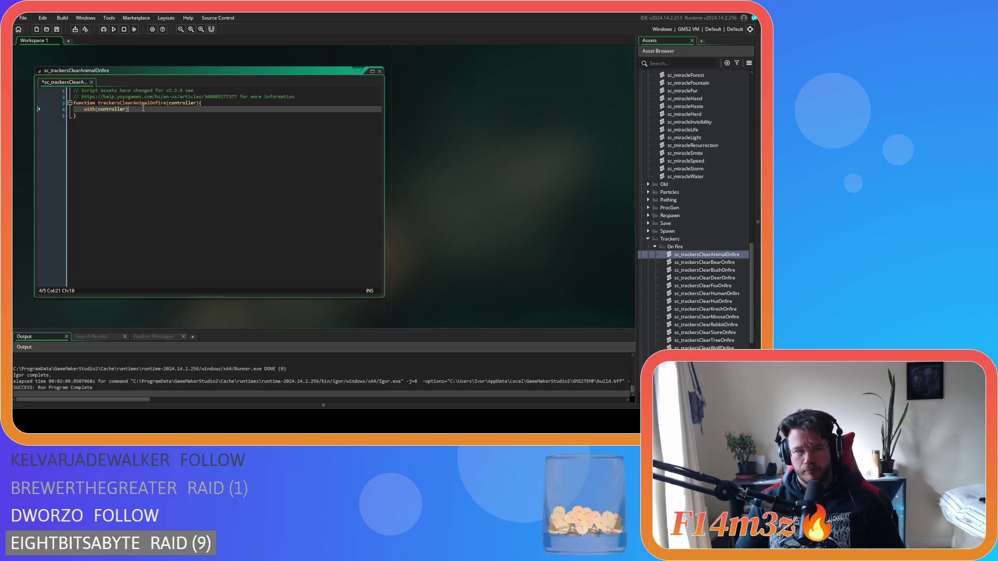
type("{")
key("Return")
key("Return")
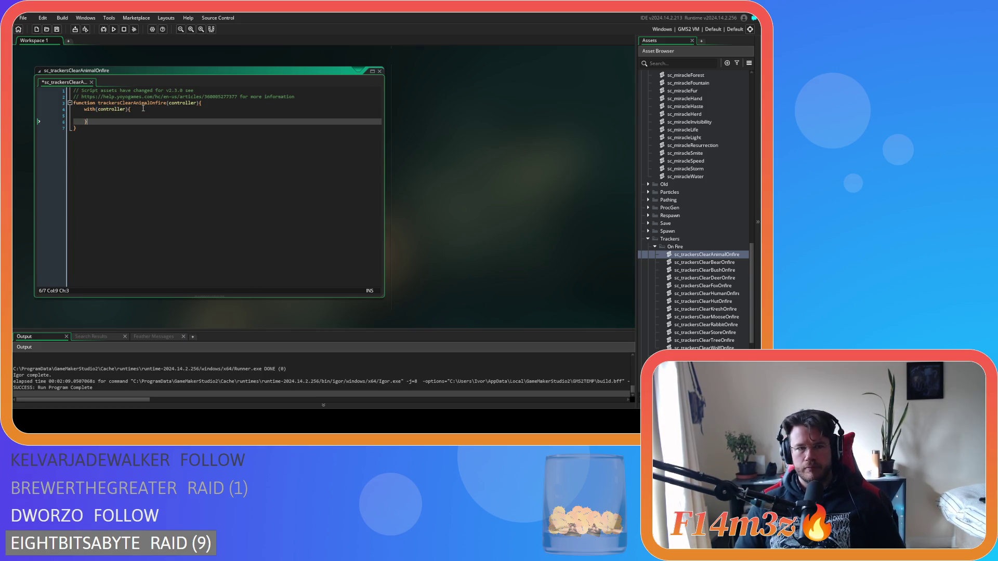
key("ctrl+v")
mouse_move(171, 245)
left_mouse_down()
mouse_move(78, 94)
mouse_move(52, 89)
mouse_move(50, 123)
left_mouse_up()
key("shift+Tab")
key("shift+Tab")
key("shift+Tab")
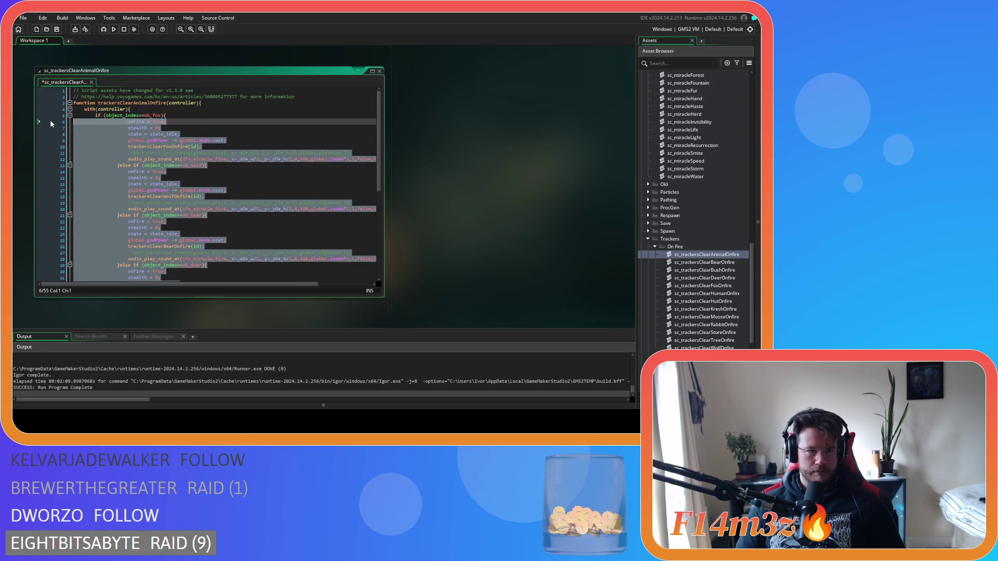
Save the script, then trim the fox and wolf branches down to their tracker calls.
left_click(177, 171)
key("ctrl+s")
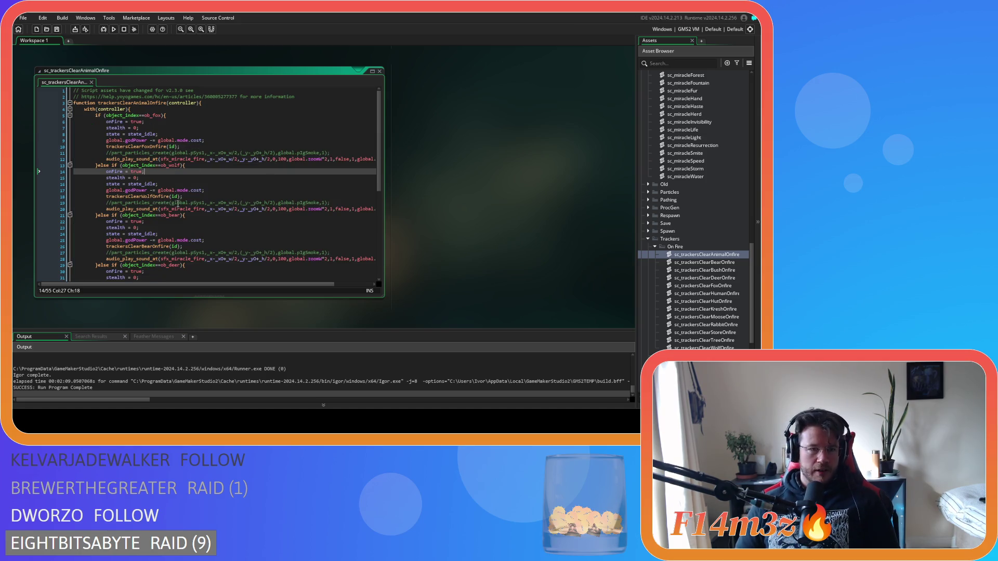
left_click_drag(270, 285, 377, 228)
left_click_drag(359, 158, 113, 148)
key("BackSpace")
left_click_drag(209, 140, 168, 115)
key("BackSpace")
left_click_drag(203, 156, 38, 134)
key("BackSpace")
key("BackSpace")
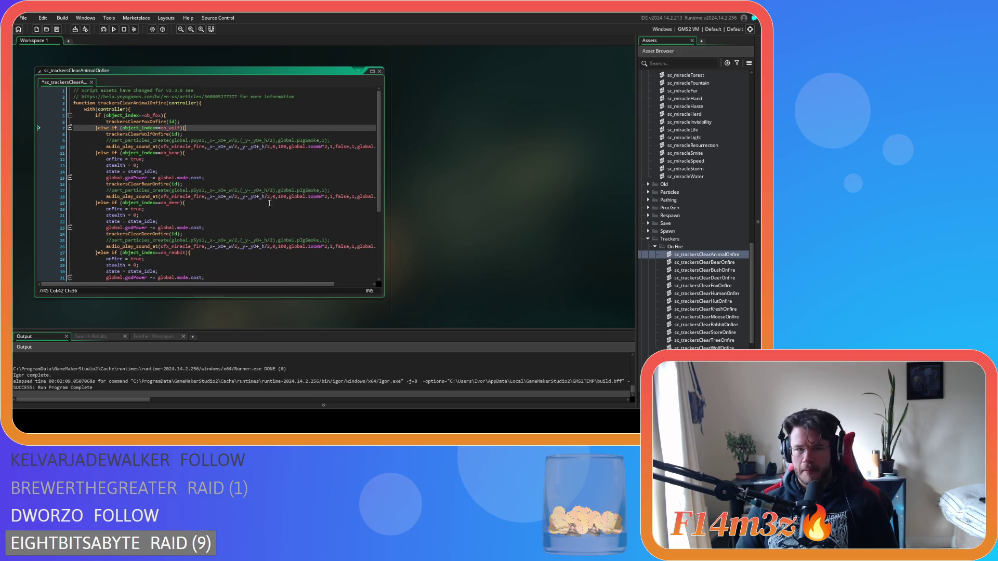
left_click_drag(228, 285, 270, 284)
left_click_drag(364, 146, 73, 140)
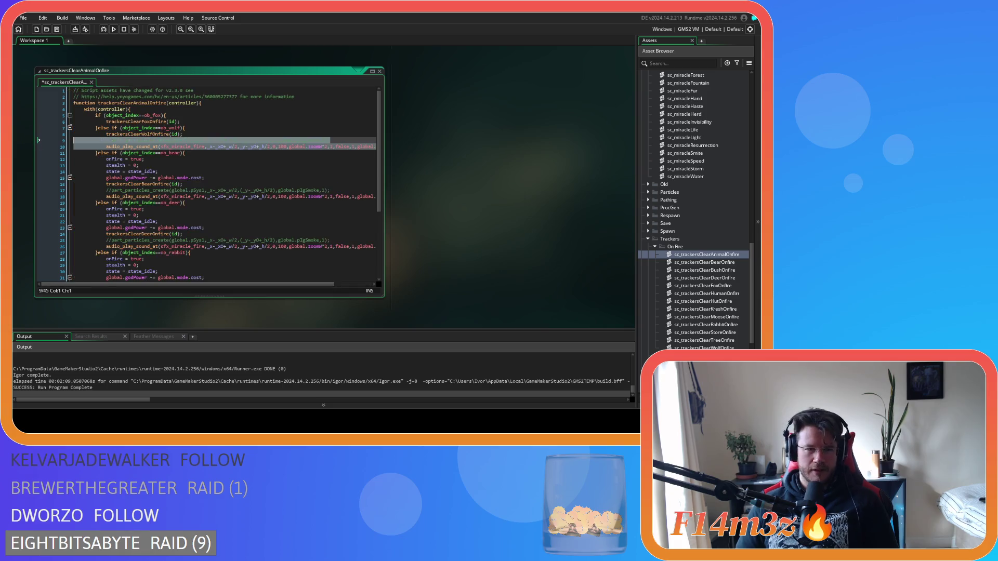
key("BackSpace")
key("BackSpace")
Remove the state-setting, particle and audio lines from the bear and deer branches.
left_click_drag(205, 165, 23, 145)
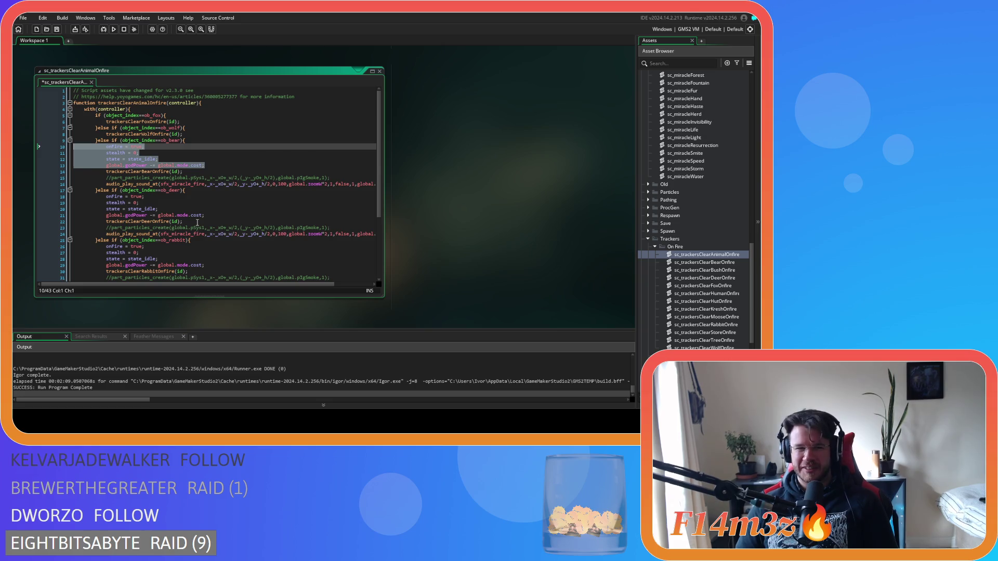
key("BackSpace")
key("BackSpace")
left_click_drag(78, 165, 17, 151)
key("BackSpace")
key("BackSpace")
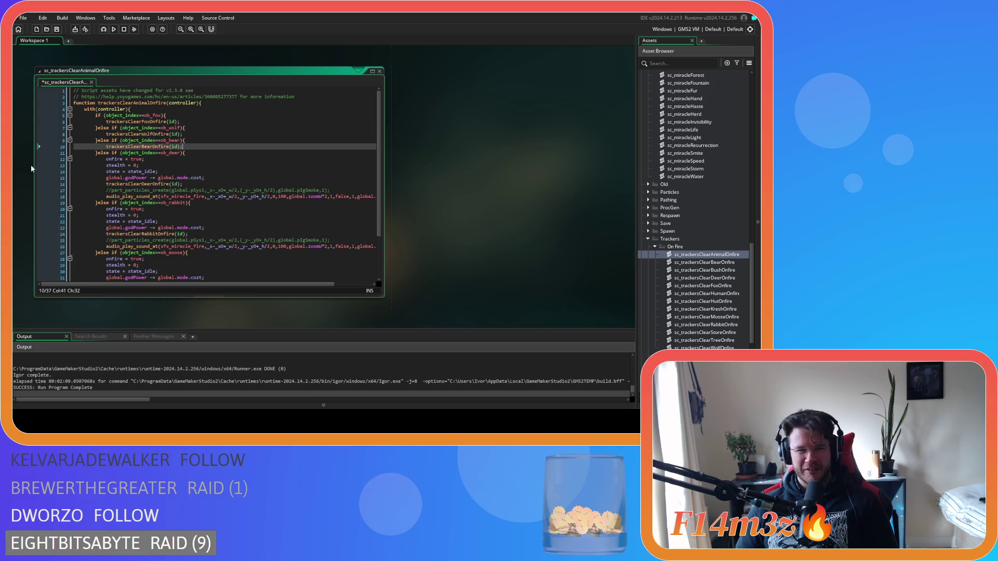
left_click_drag(221, 180, 14, 159)
key("BackSpace")
key("BackSpace")
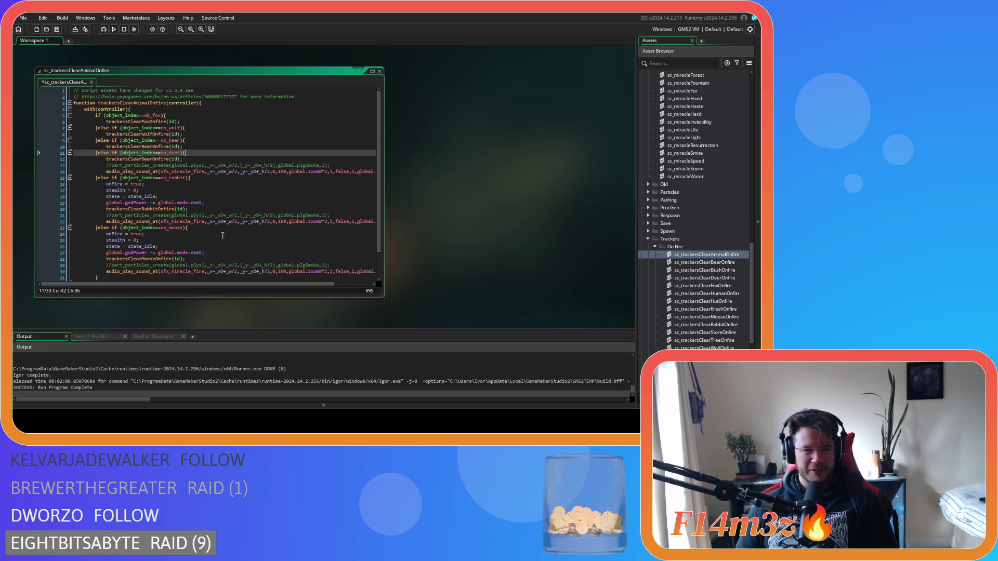
left_click_drag(213, 285, 252, 284)
left_click_drag(353, 172, 52, 166)
key("BackSpace")
Strip the rabbit and moose branches to their tracker calls and save the script.
key("BackSpace")
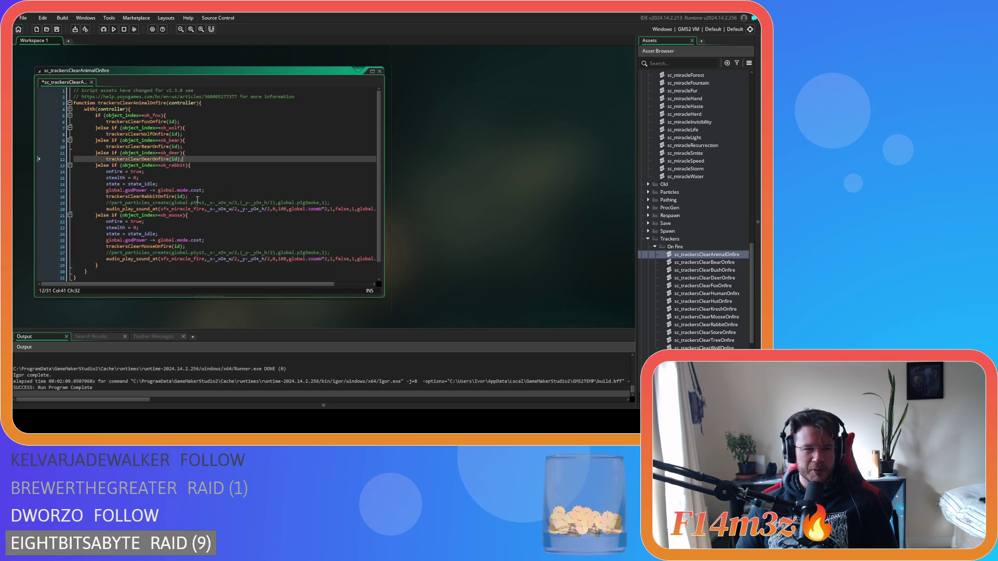
left_click_drag(209, 199, 29, 173)
key("BackSpace")
key("BackSpace")
left_click_drag(310, 285, 341, 285)
left_click_drag(366, 184, 21, 177)
key("BackSpace")
key("BackSpace")
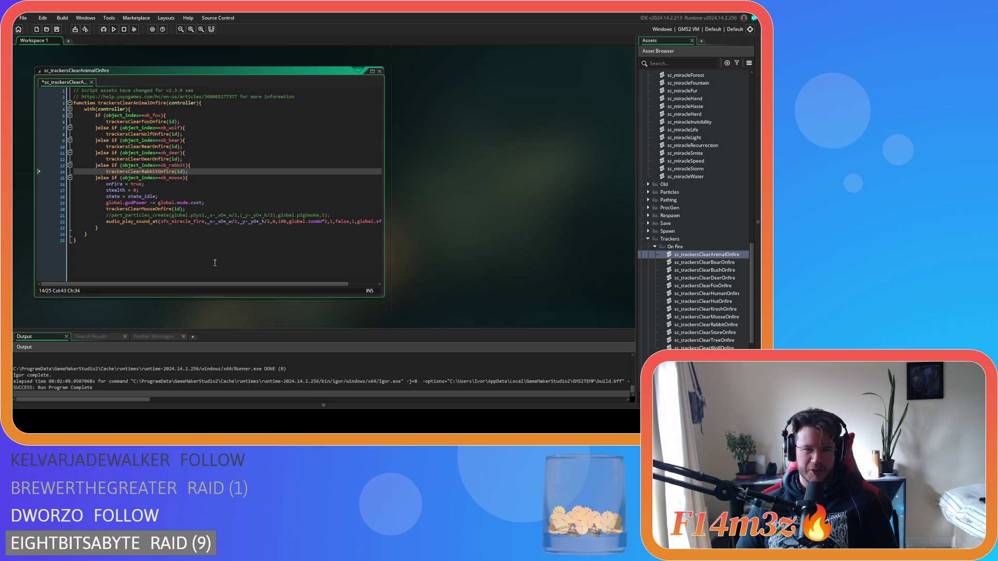
left_click_drag(252, 285, 280, 286)
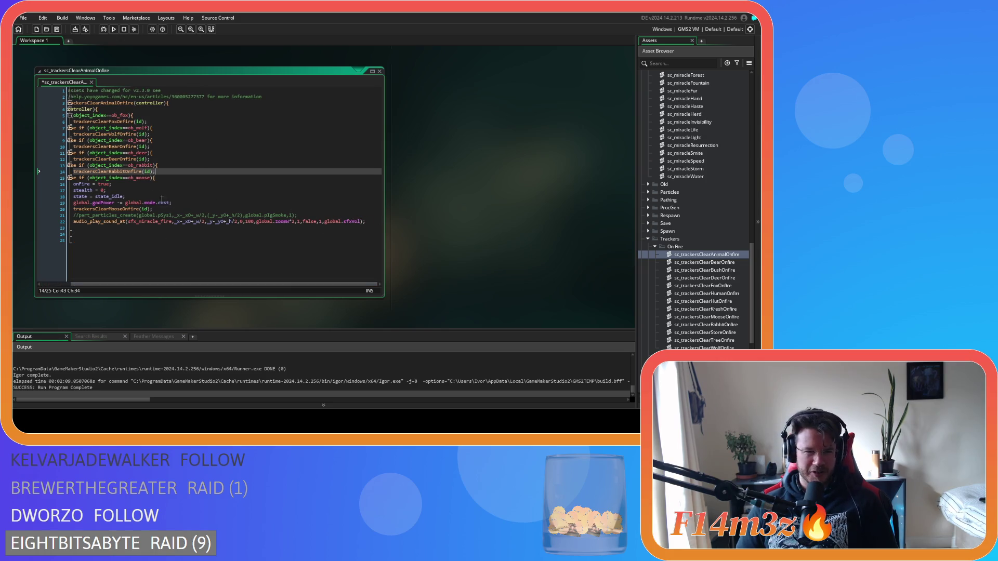
left_click_drag(194, 204, 31, 184)
key("BackSpace")
key("BackSpace")
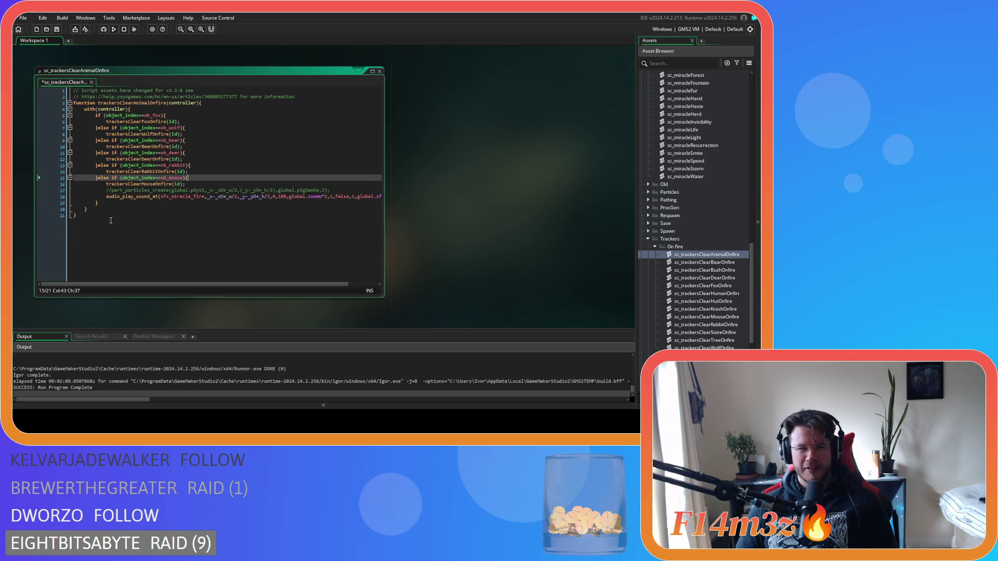
left_click_drag(371, 198, 17, 198)
key("shift+Up")
key("BackSpace")
key("BackSpace")
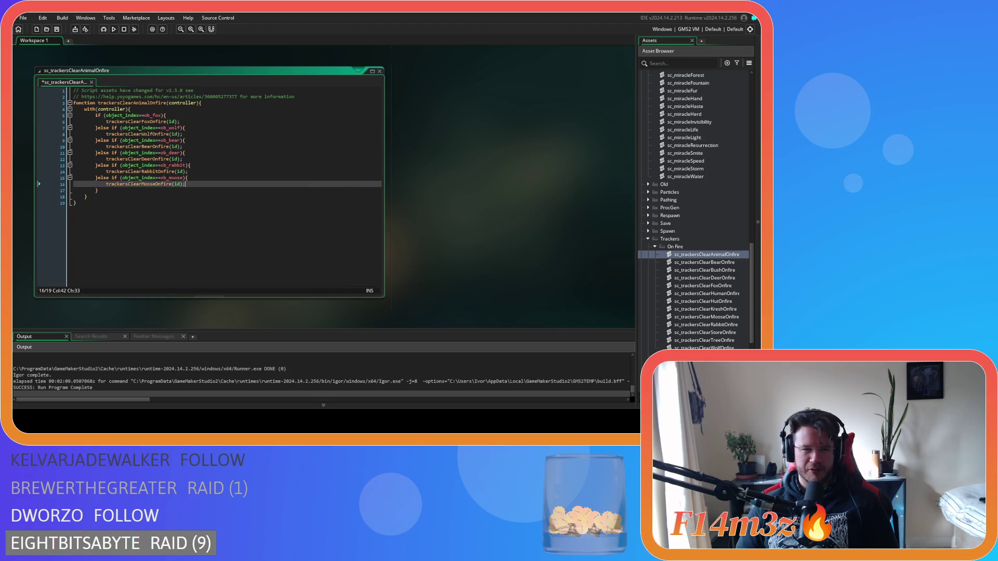
key("ctrl+s")
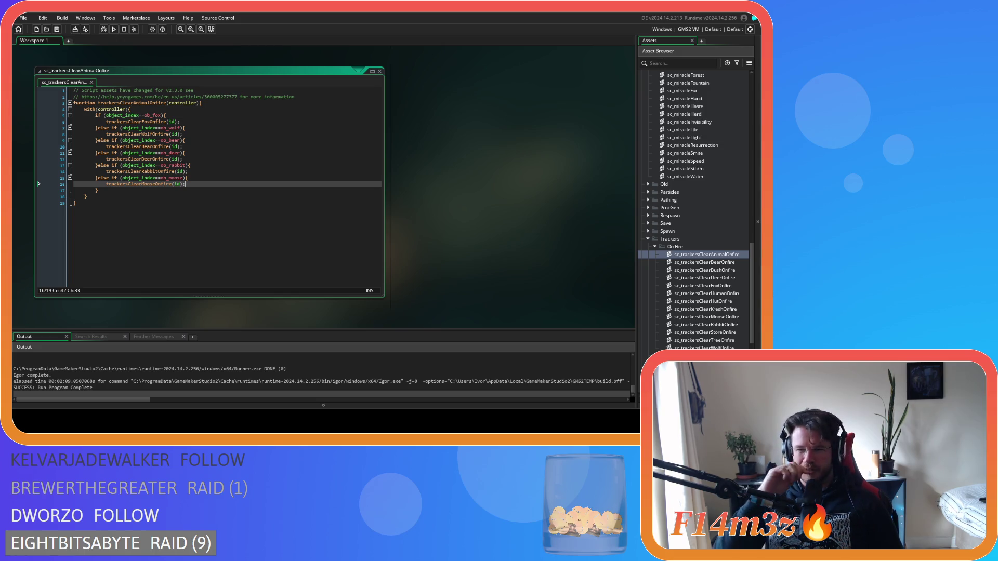
Review the trimmed script, then switch to sc_miracleFire.gml.
left_click(158, 218)
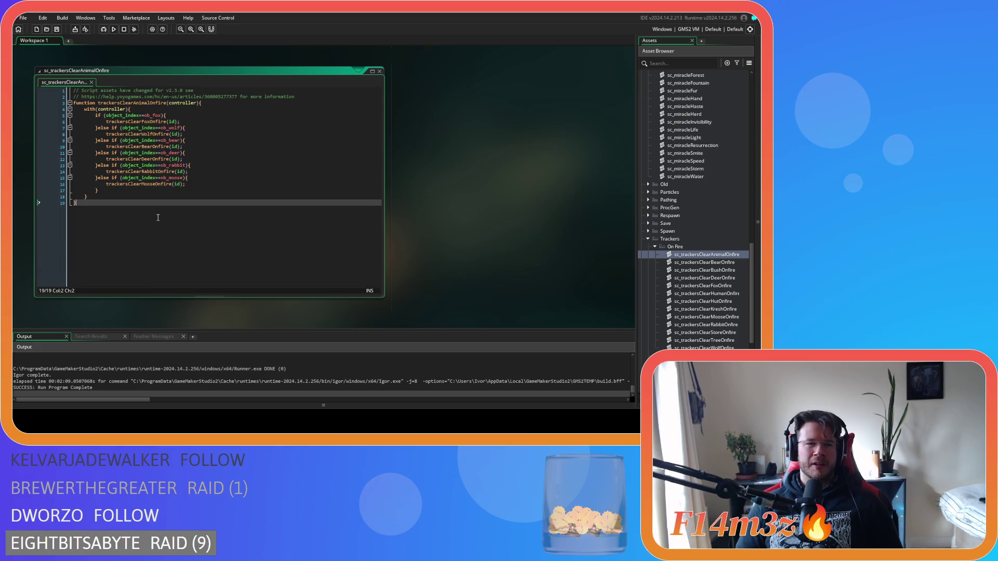
left_click(227, 146)
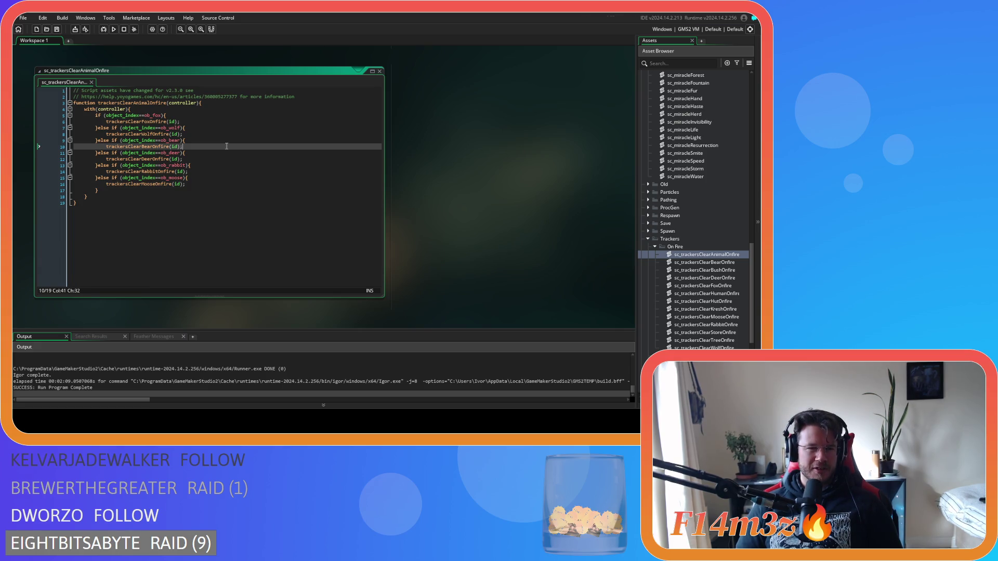
left_click(182, 200)
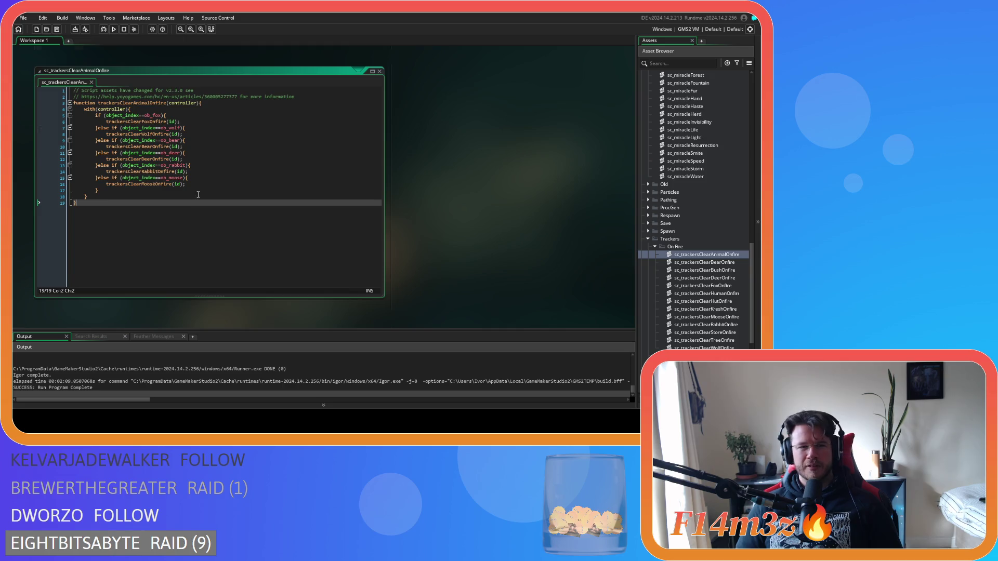
key("alt+Left")
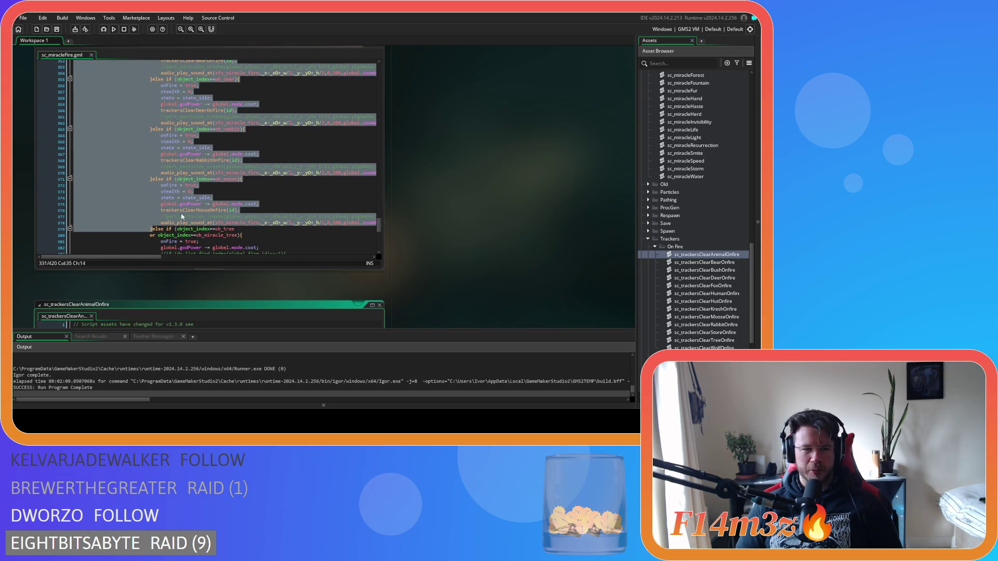
Delete the ob_wolf branch from sc_miracleFire.
left_click(164, 228)
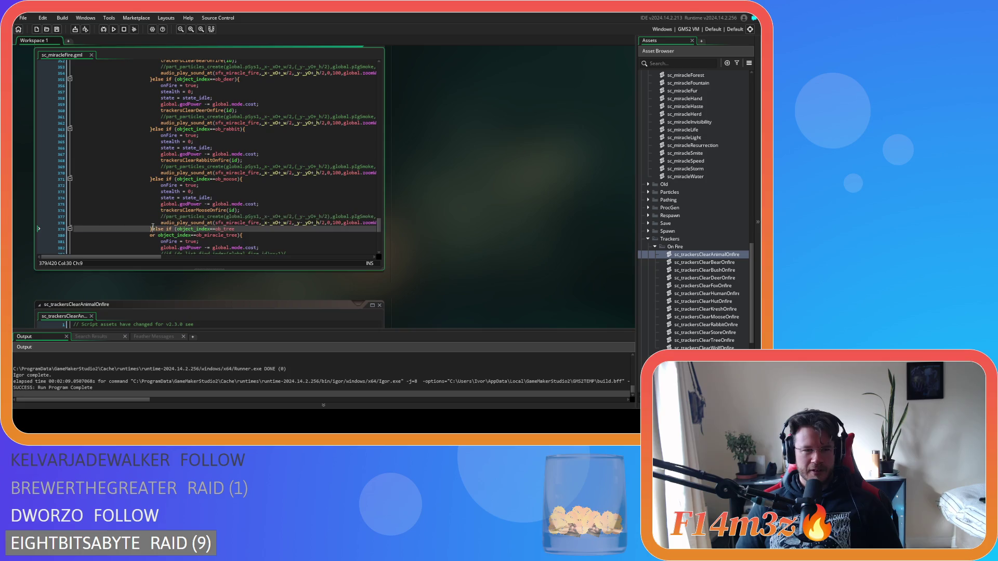
scroll(155, 183, "up", 9)
left_click_drag(156, 182, 153, 228)
scroll(155, 202, "up", 1)
key("Delete")
scroll(188, 244, "down", 3)
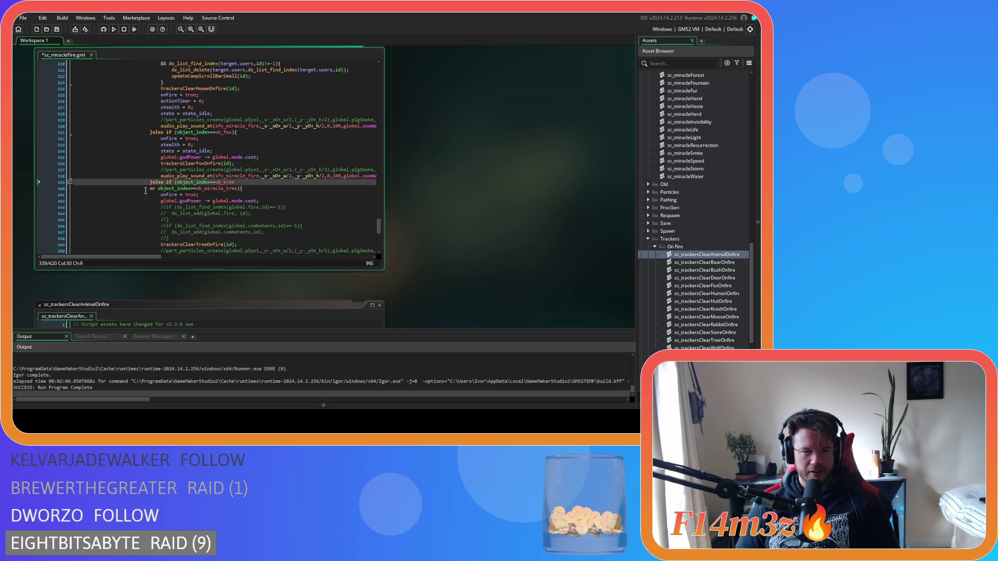
Change the ob_fox condition to object_get_parent(object_index)==ob_predator or ==ob_prey, and save.
left_click_drag(232, 133, 177, 133)
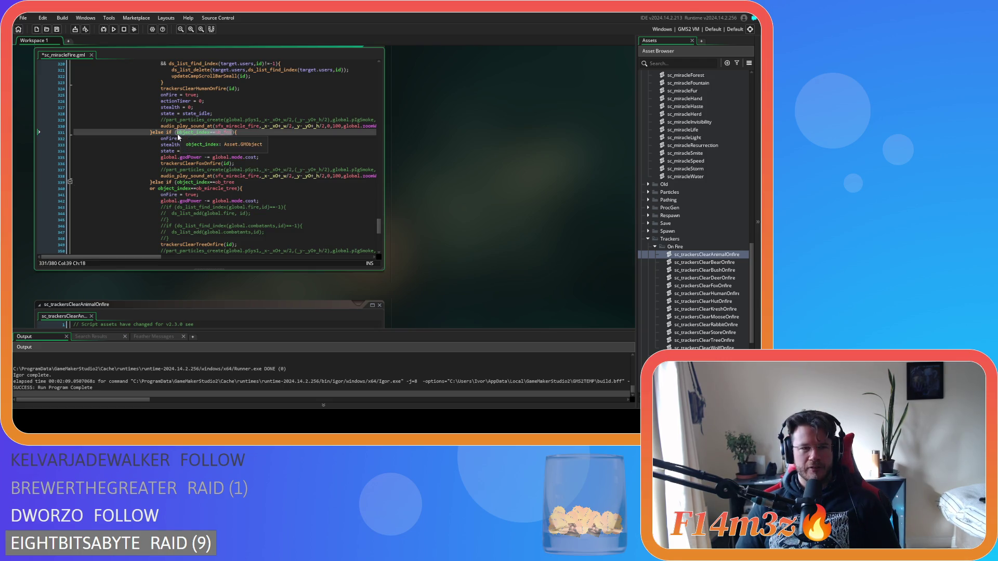
type("objec")
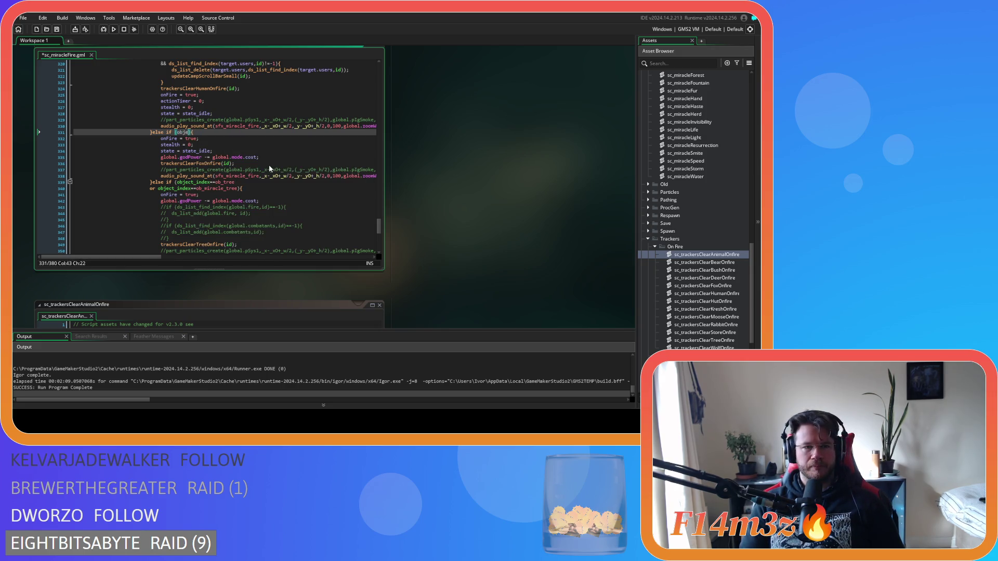
type("t_")
type("get_pa")
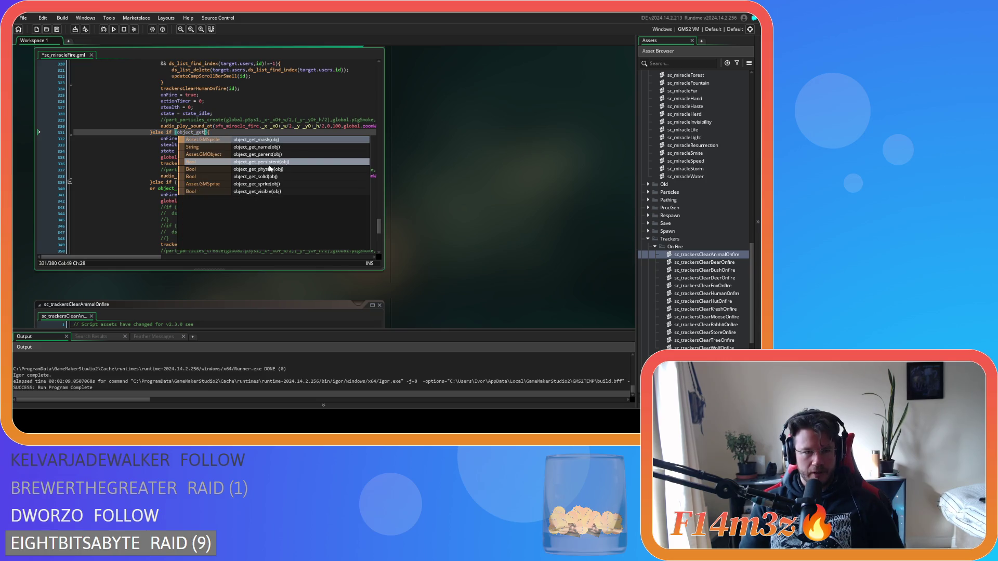
key("Return")
type("ob")
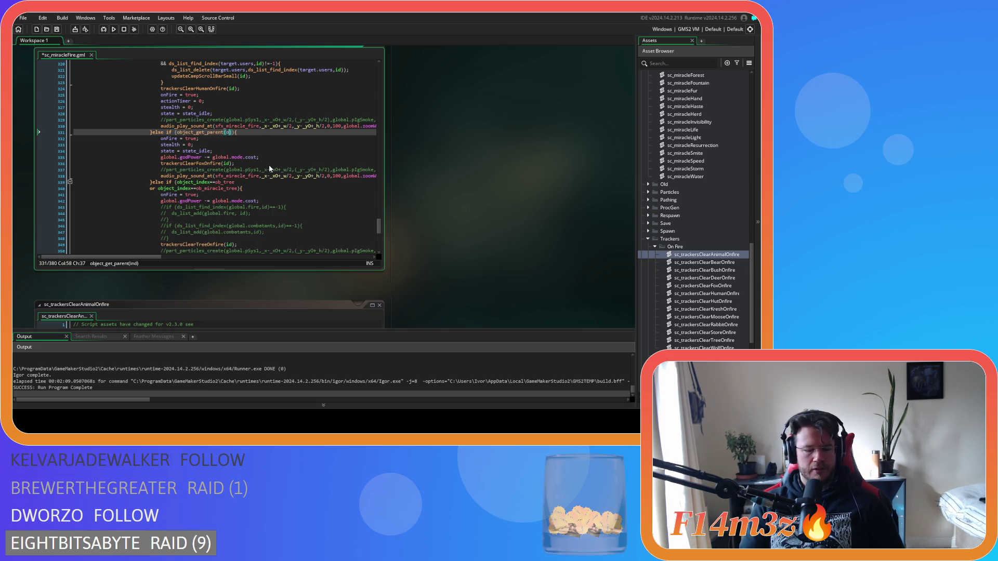
type("ject_i")
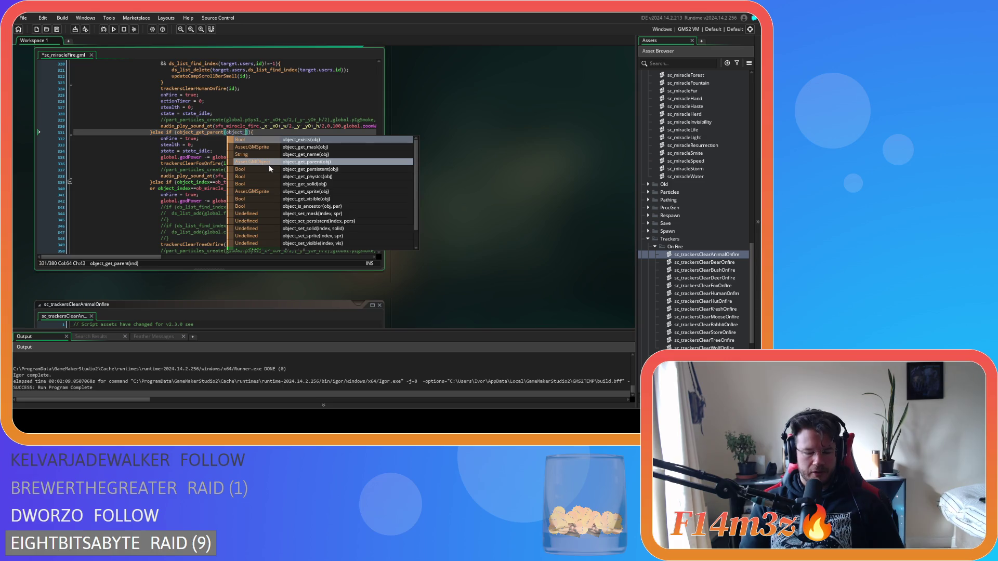
type("ndex)")
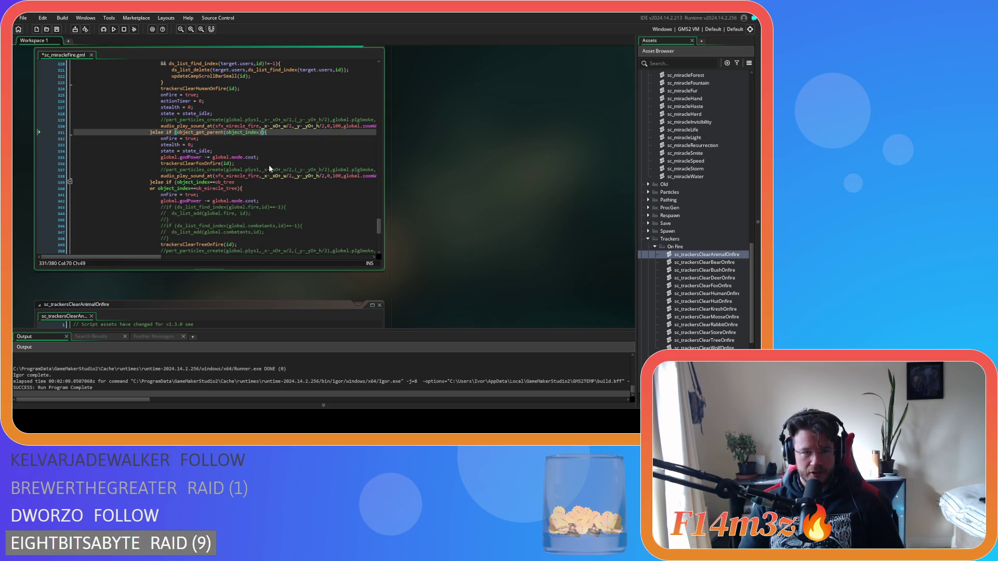
type("==")
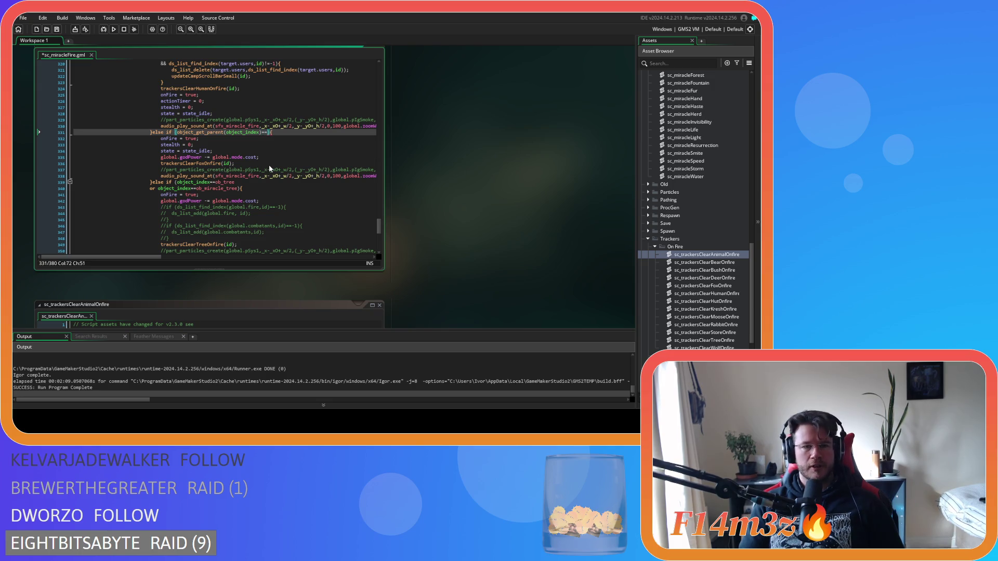
type("ob_")
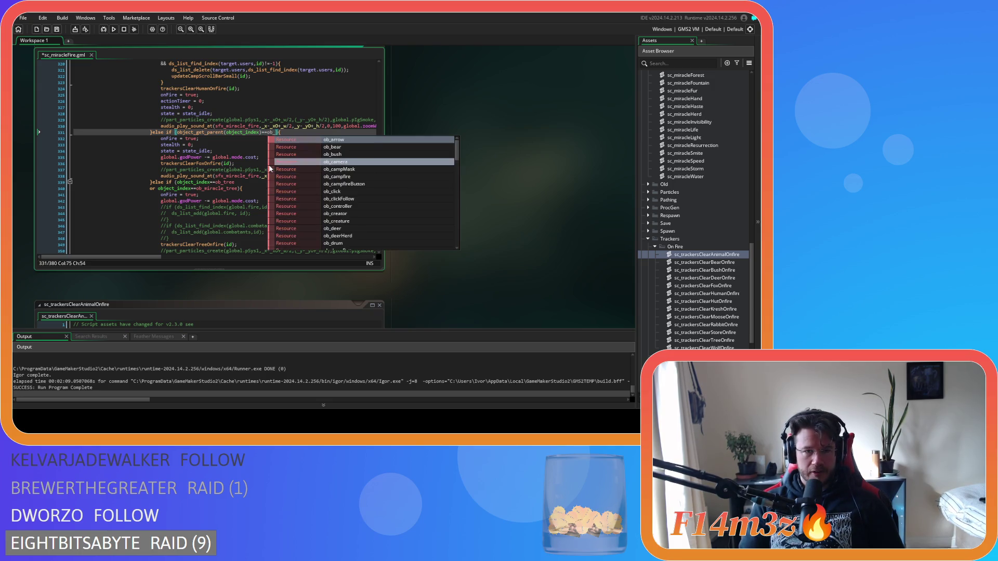
type("pred")
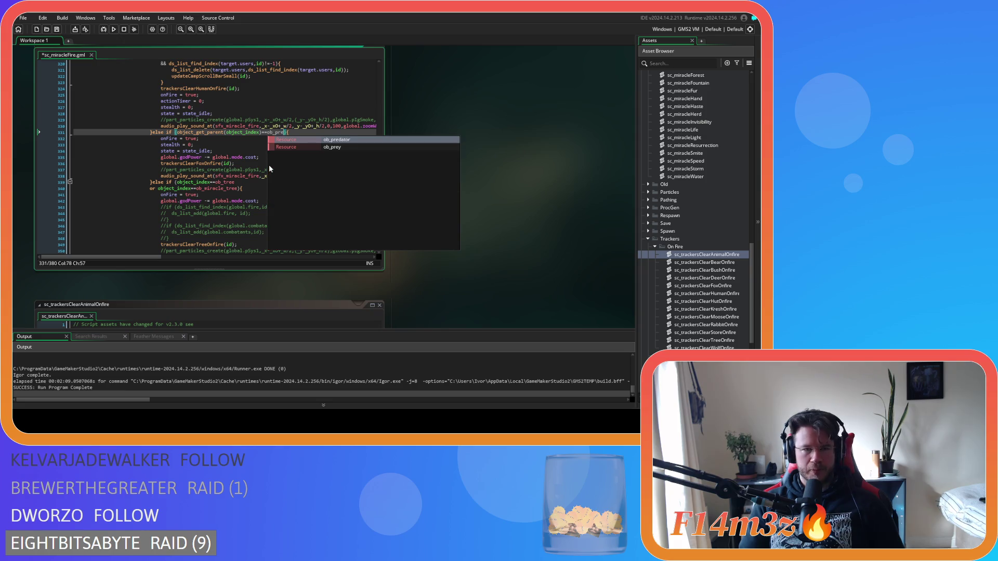
key("Return")
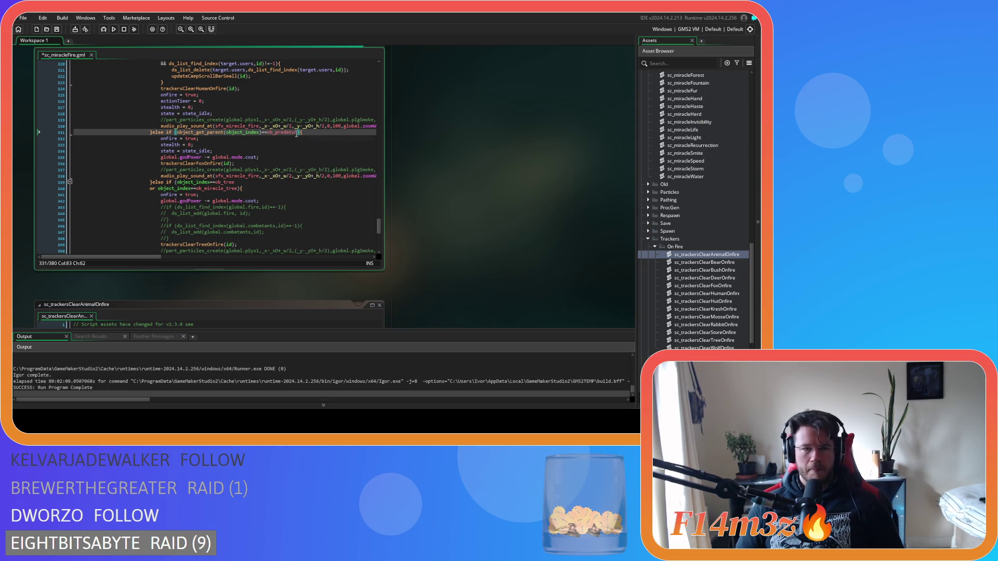
left_click_drag(298, 132, 208, 132)
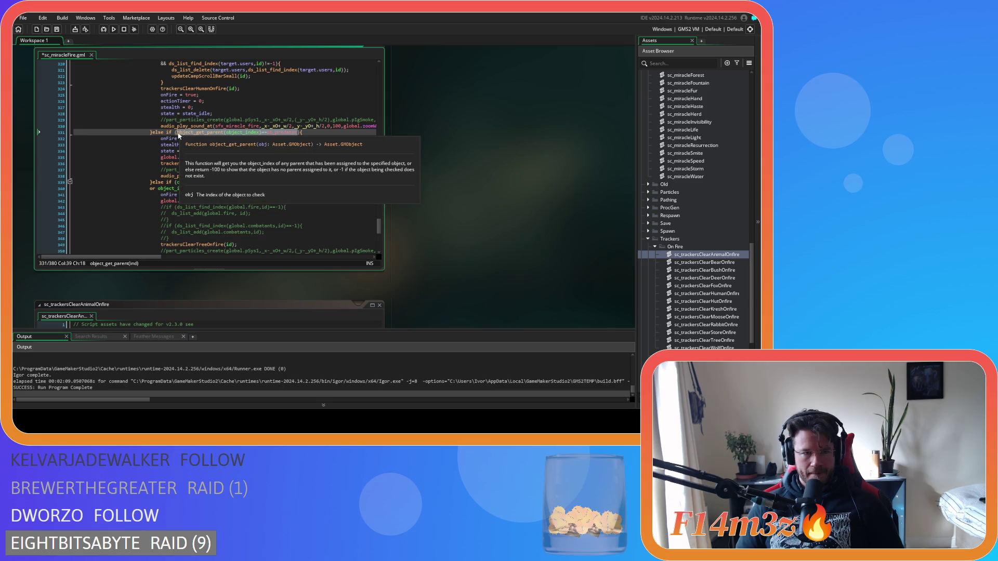
left_click(298, 132)
key("Return")
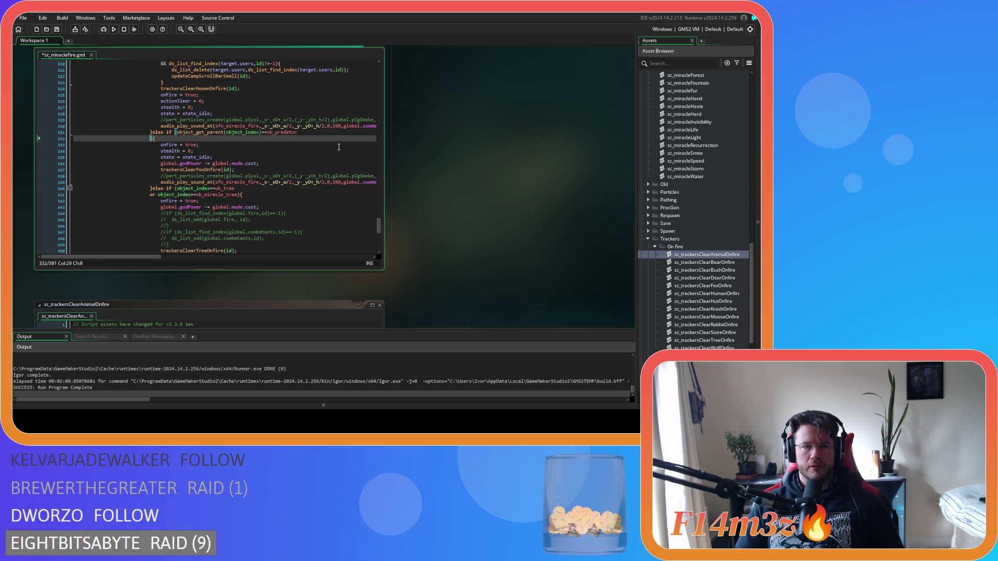
type("or object_get_parent(object_index)==ob_pre")
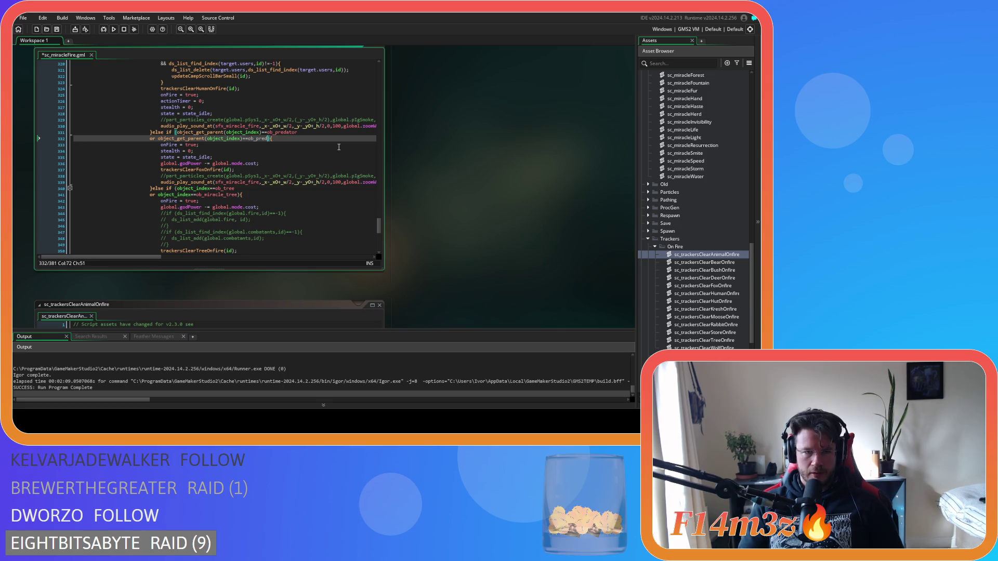
type("y")
left_click(317, 157)
key("ctrl+s")
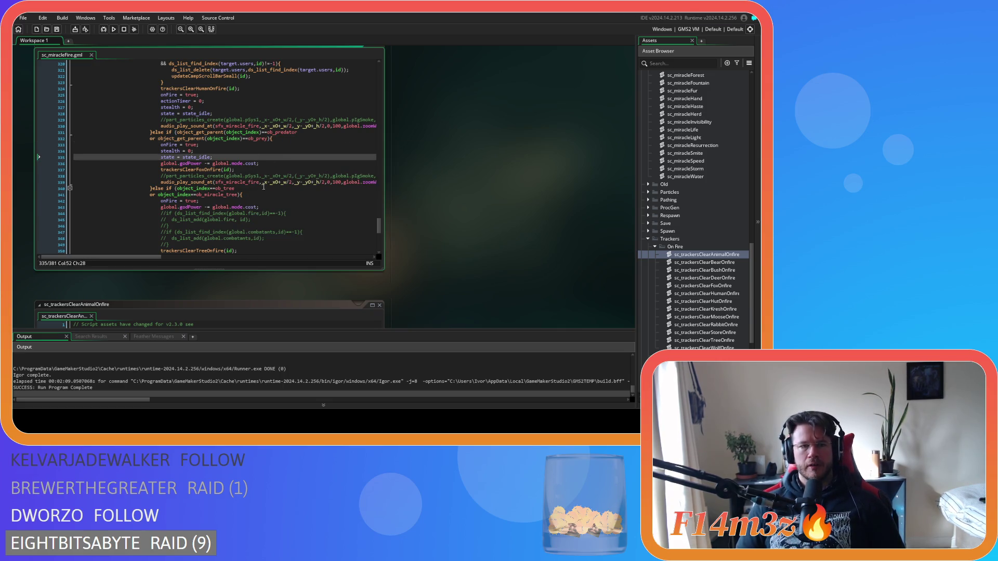
Replace trackersClearFoxOnfire(id) with trackersClearAnimalOnfire(id) and save.
left_click(239, 169)
mouse_move(235, 170)
left_mouse_down()
mouse_move(185, 171)
mouse_move(196, 174)
left_mouse_up()
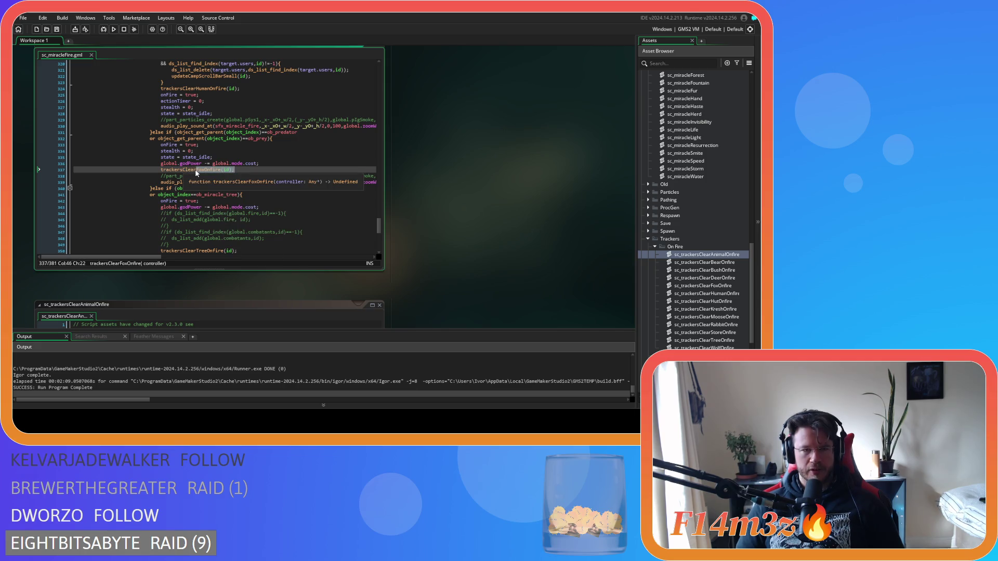
type("Animal")
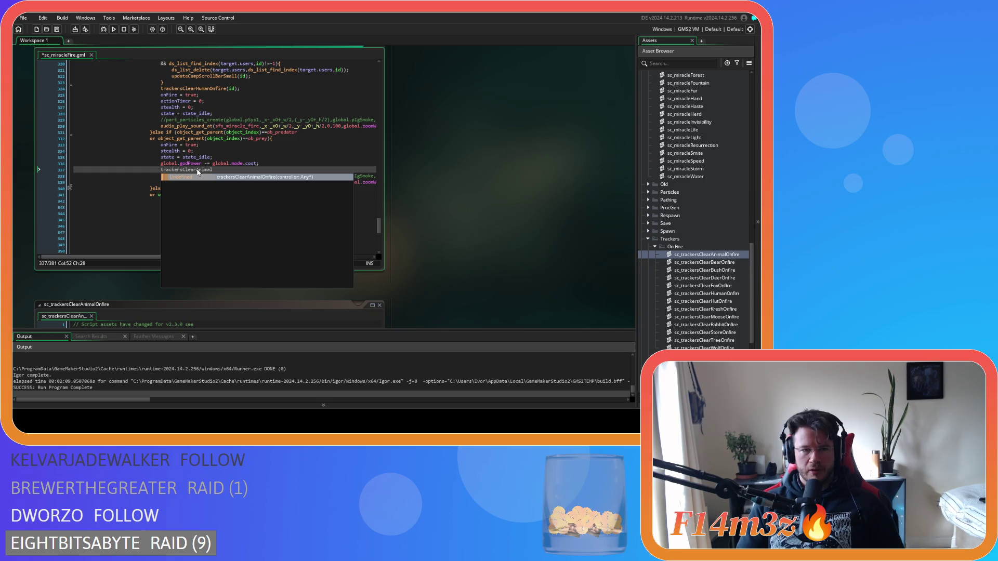
key("Return")
type("id)")
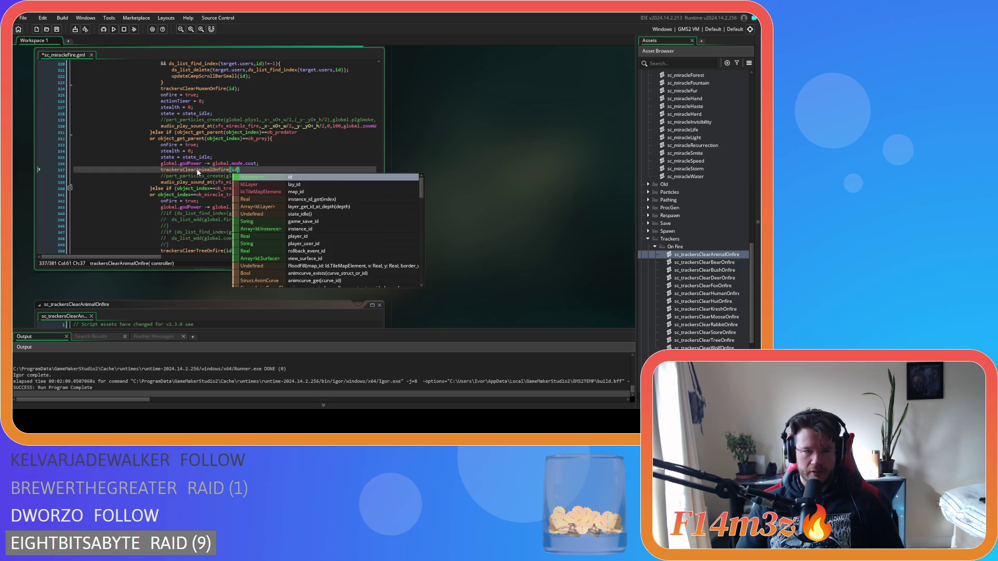
type(";")
key("ctrl+s")
scroll(478, 211, "down", 5)
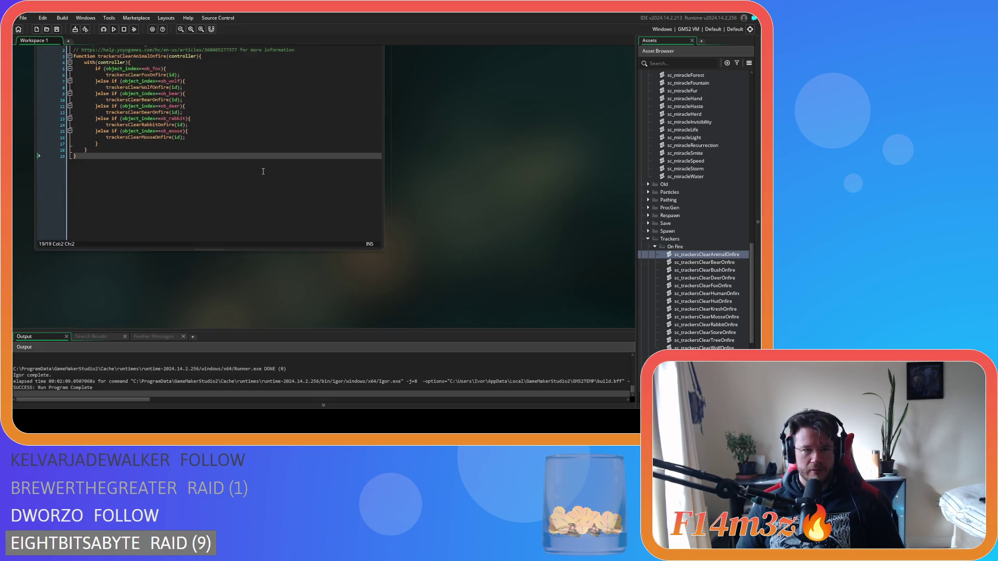
Step through the ob_fox to ob_moose if/else cases, then close sc_trackersClearAnimalOnfire.
left_click(113, 98)
double_click(147, 91)
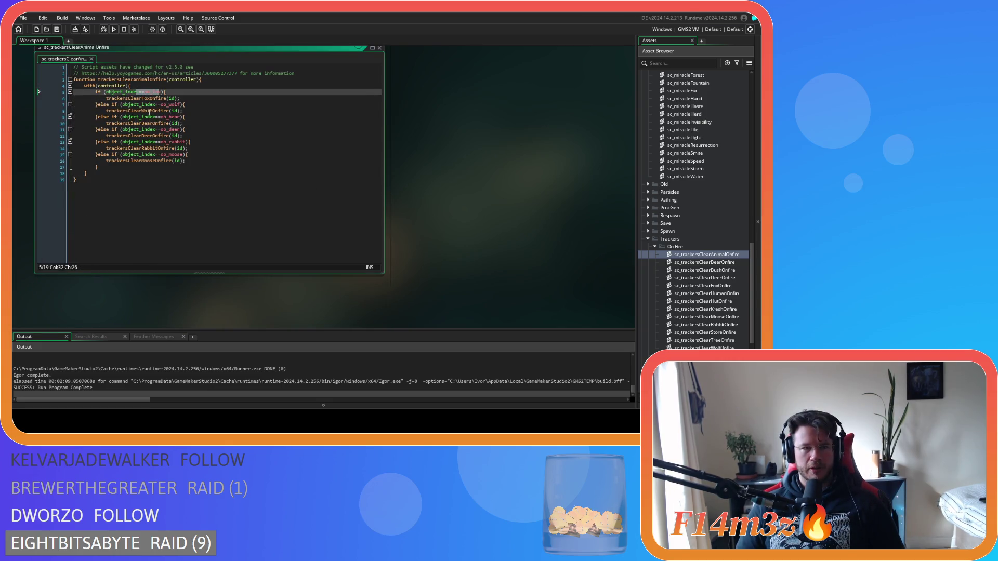
double_click(167, 105)
double_click(166, 117)
left_click(167, 129)
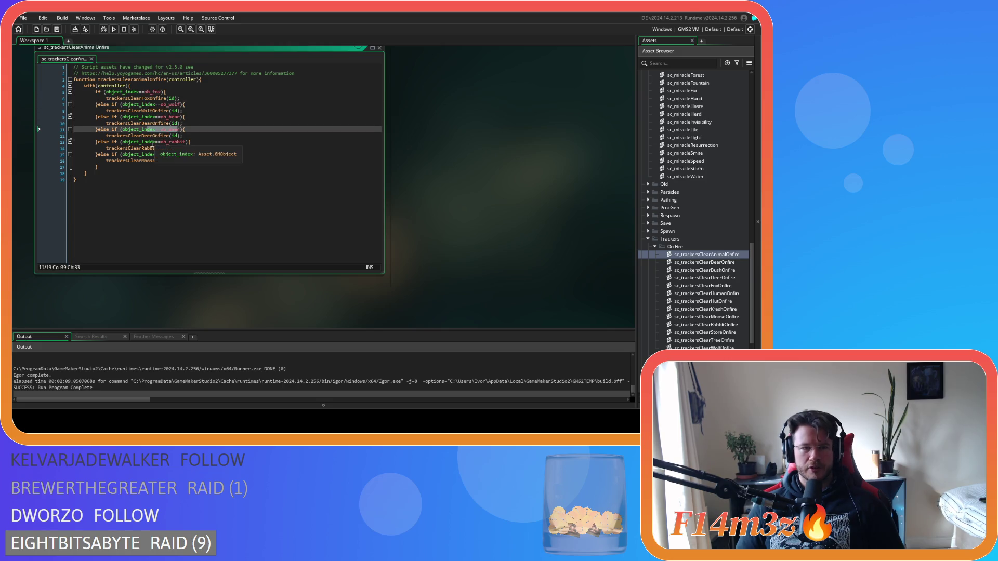
left_click(171, 142)
left_click(230, 155)
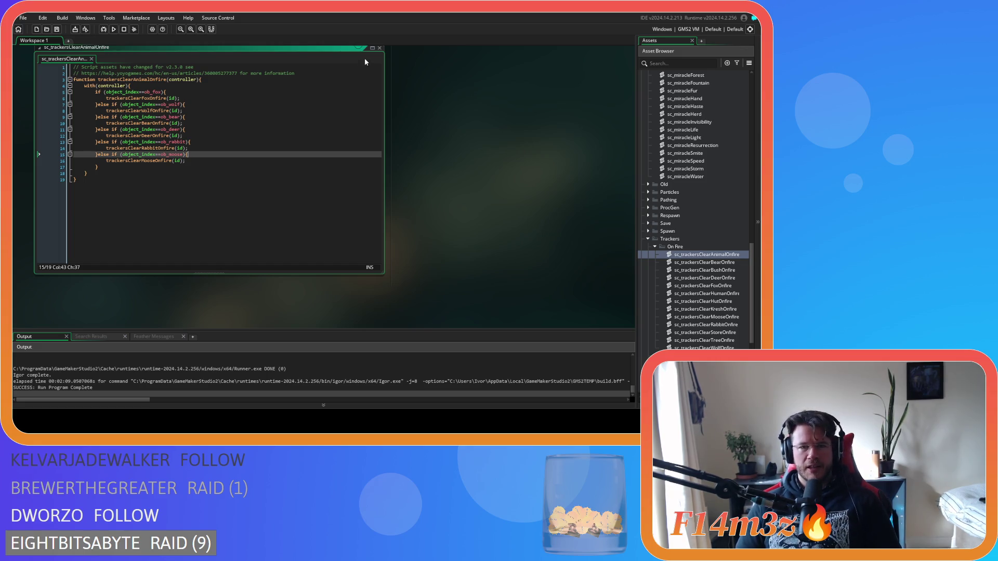
left_click(380, 48)
scroll(422, 195, "up", 5)
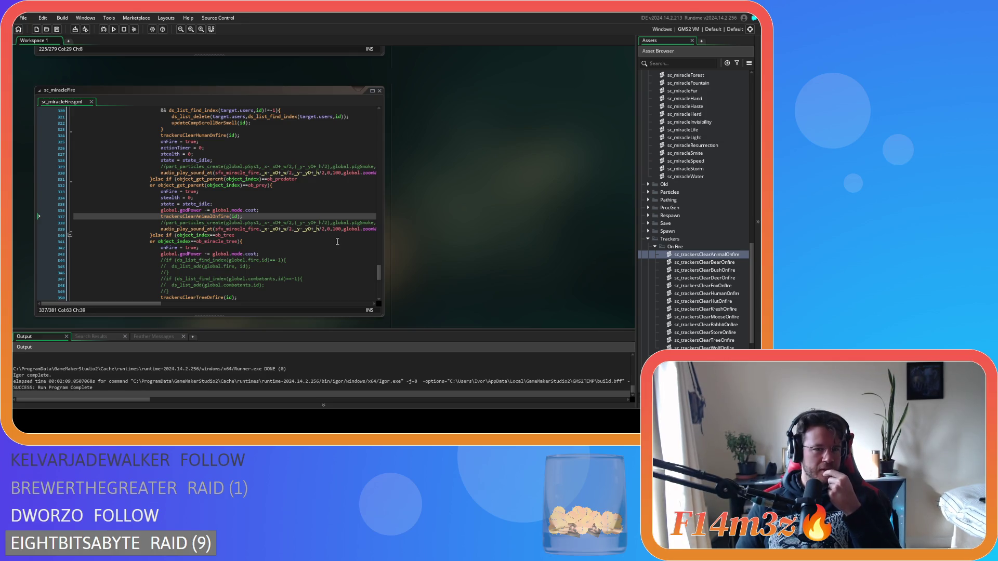
Scroll past sc_miracleFire back to sc_fireSpread's human fire block and its empty else branch.
mouse_move(378, 273)
left_mouse_down()
mouse_move(371, 149)
mouse_move(370, 187)
left_mouse_up()
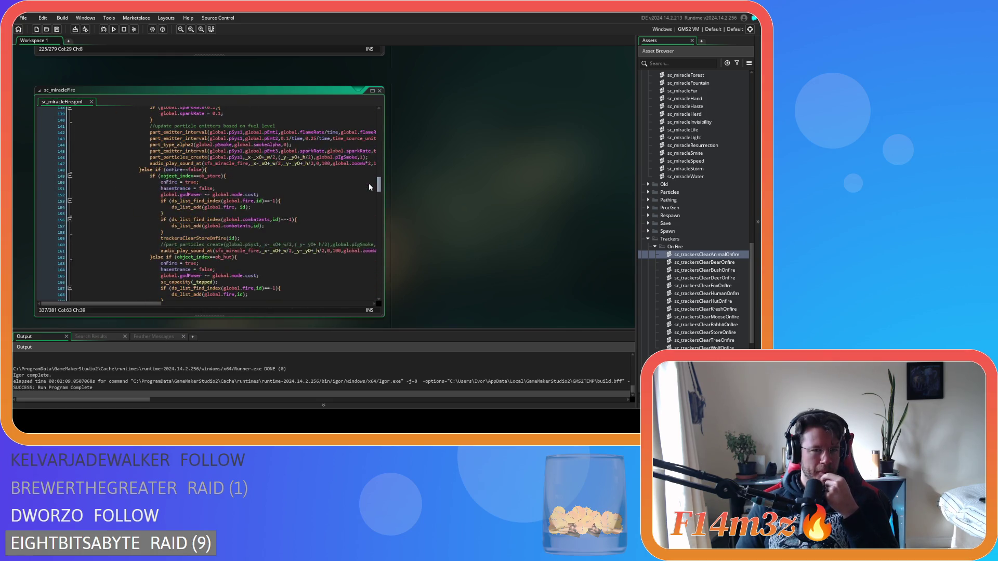
left_click(271, 172)
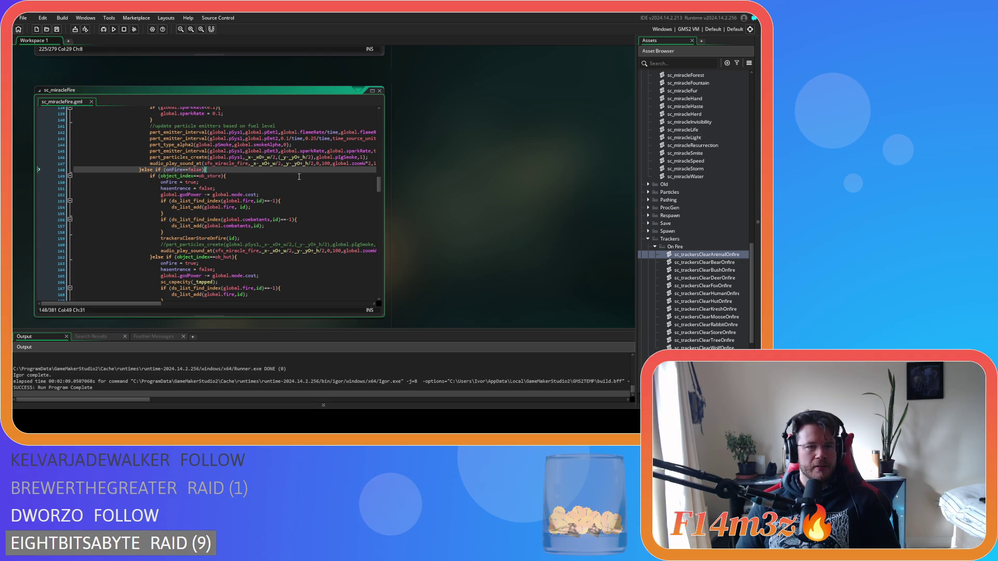
scroll(299, 176, "up", 4)
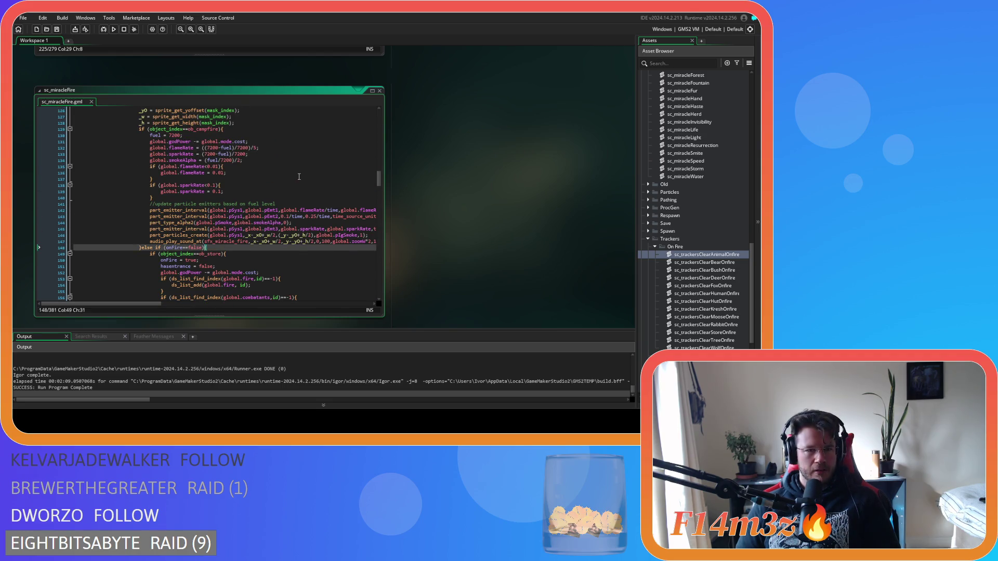
scroll(299, 177, "down", 20)
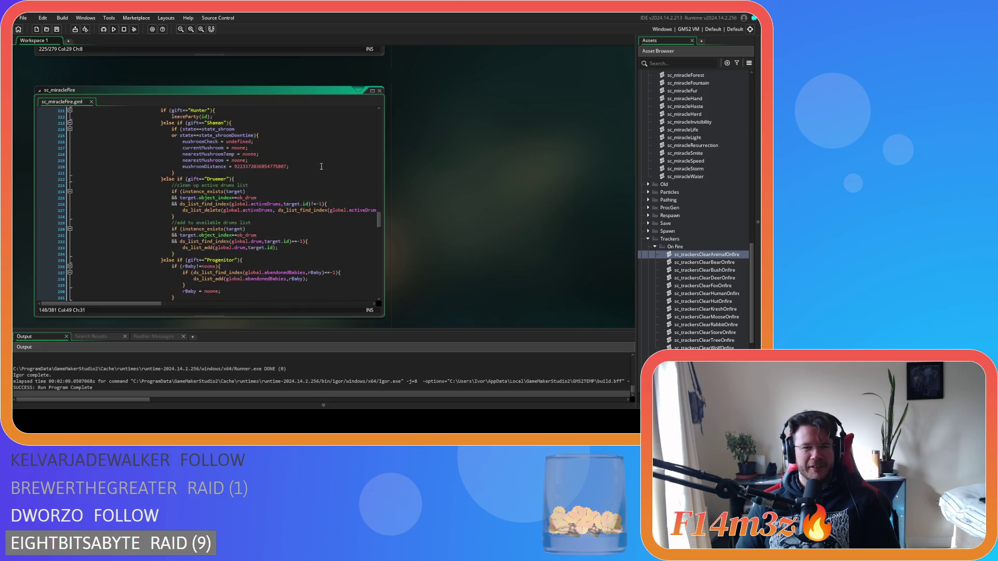
scroll(321, 167, "down", 12)
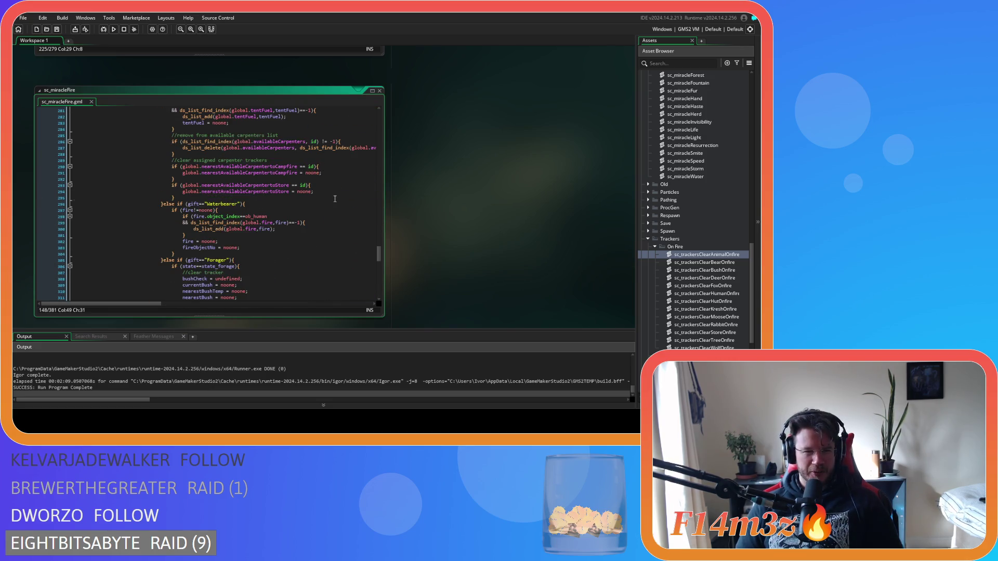
left_click(334, 198)
scroll(448, 204, "up", 5)
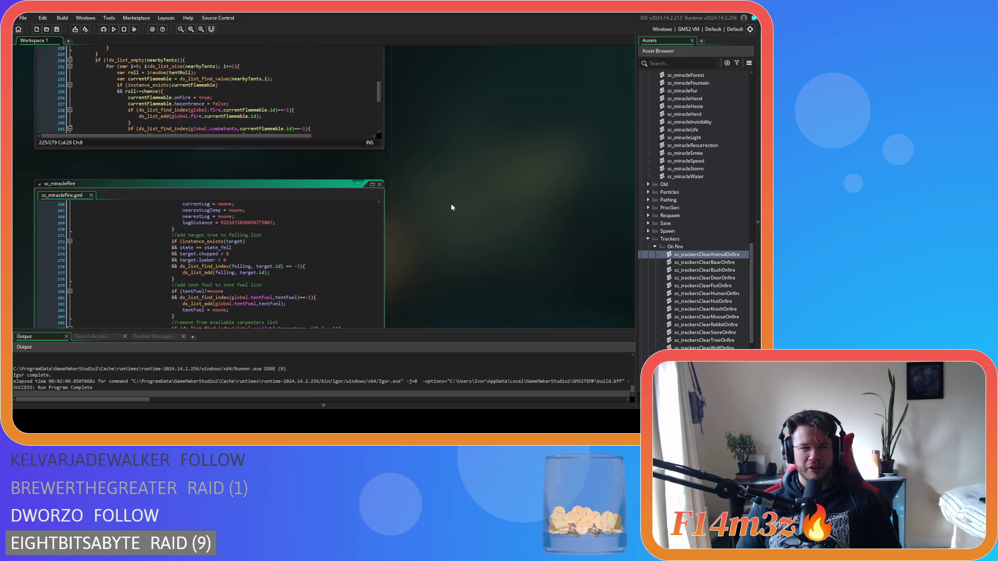
scroll(442, 208, "down", 3)
scroll(440, 206, "up", 2)
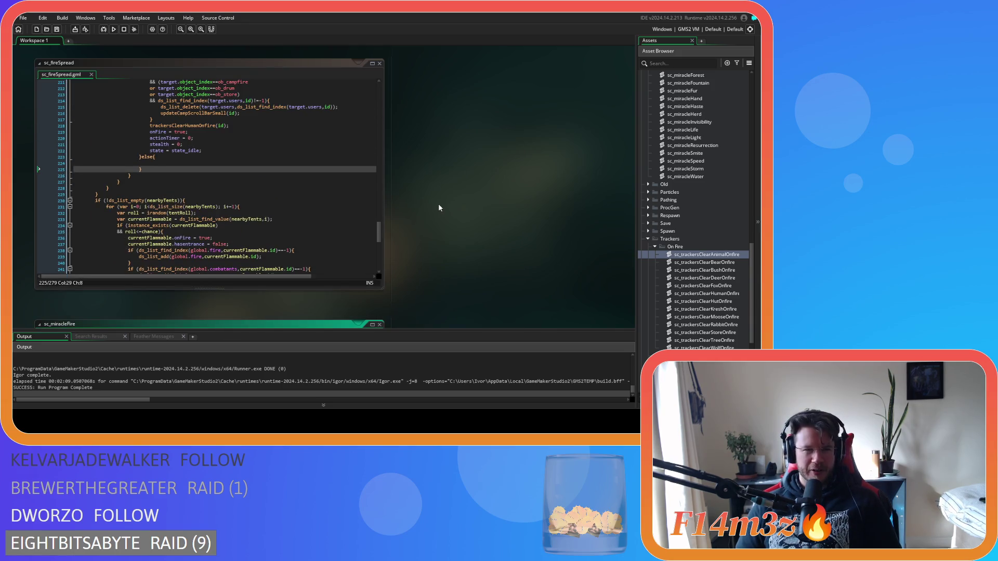
Open the sc_trackersClearHumanOnfire script from the Asset Browser beside sc_fireSpread.
left_click(313, 183)
scroll(275, 209, "up", 12)
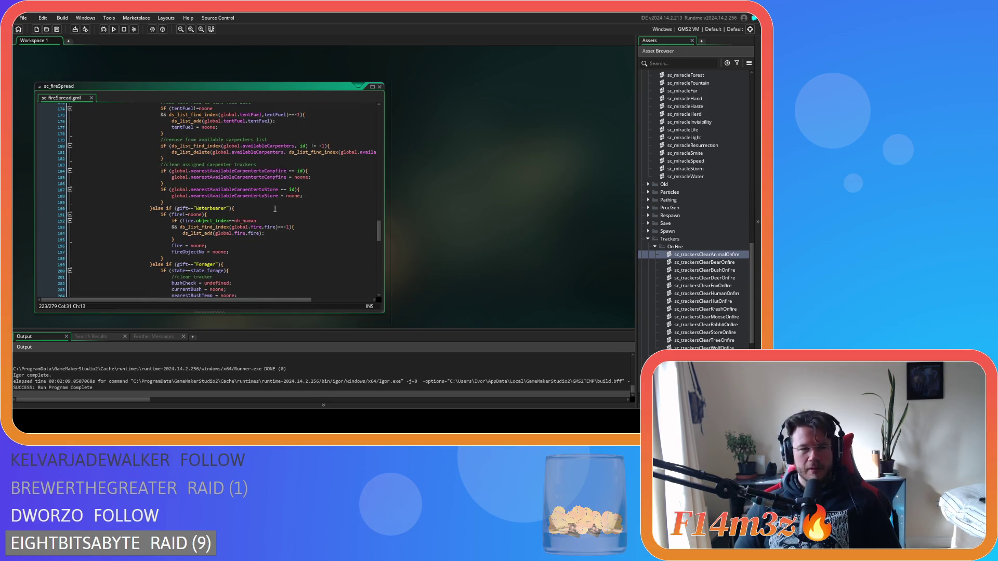
scroll(275, 208, "up", 15)
scroll(252, 194, "up", 13)
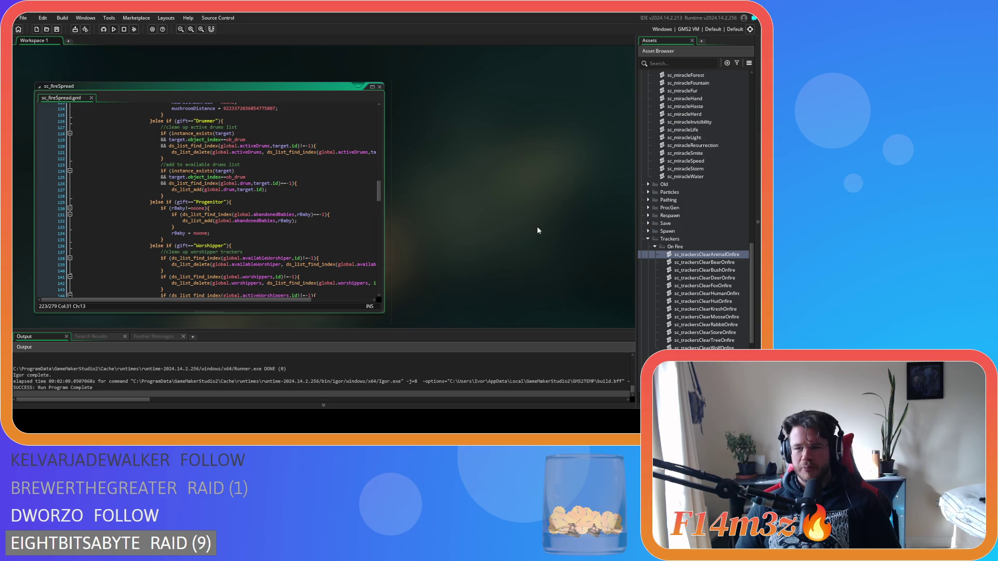
double_click(712, 293)
scroll(382, 218, "down", 8)
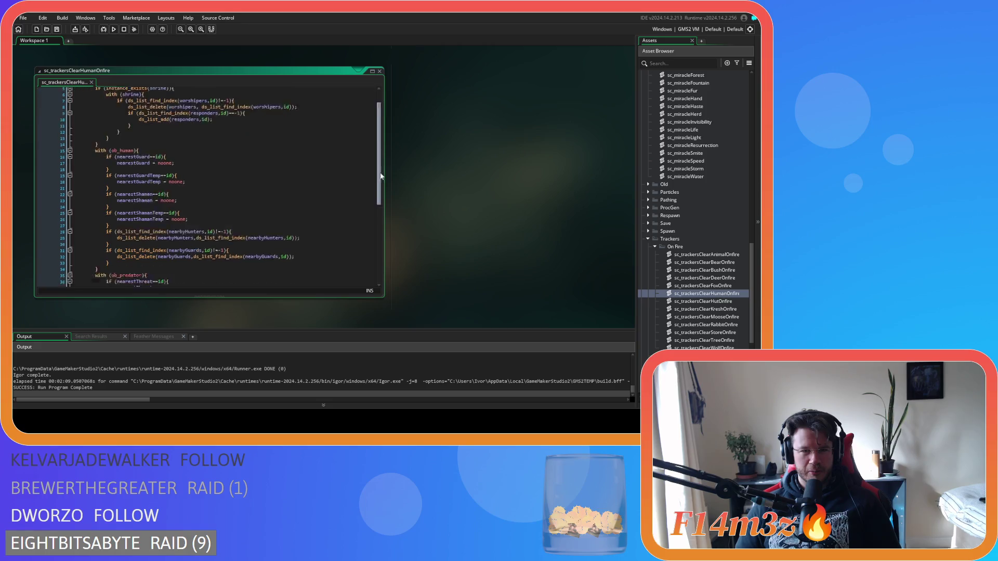
scroll(382, 229, "up", 8)
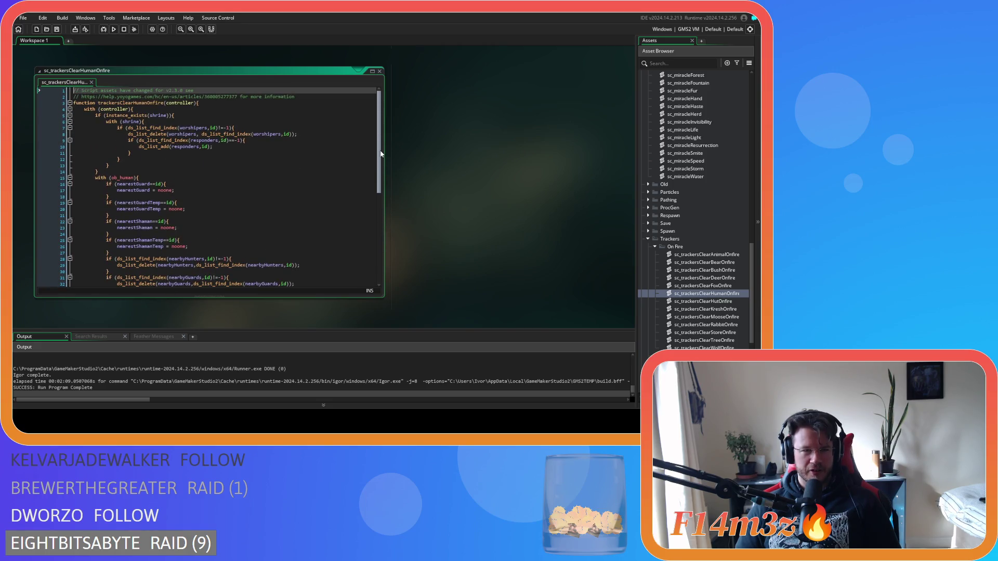
scroll(465, 208, "up", 5)
scroll(466, 209, "up", 2)
Compare sc_trackersClearHumanOnfire's Hunter, Shaman, Drummer and other gift tracker cleanup with sc_fireSpread.
mouse_move(379, 256)
left_mouse_down()
mouse_move(380, 218)
mouse_move(403, 187)
left_mouse_up()
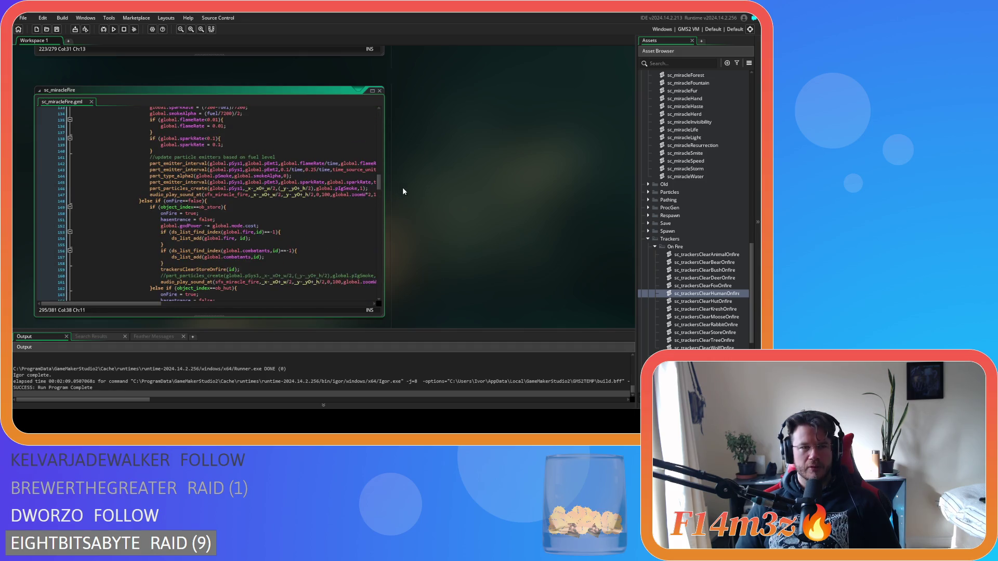
scroll(451, 219, "up", 3)
scroll(414, 245, "down", 3)
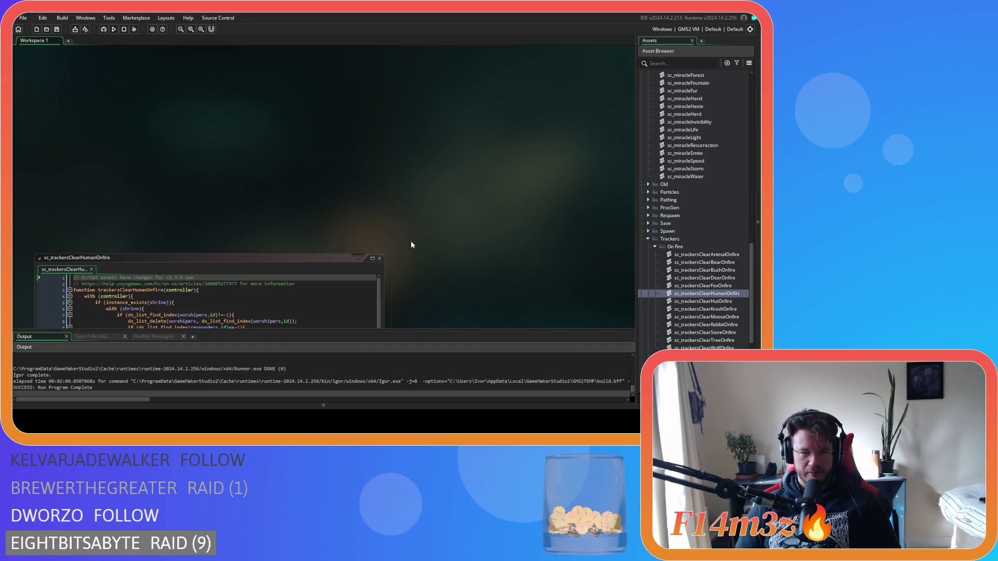
left_click(378, 211)
scroll(469, 251, "up", 8)
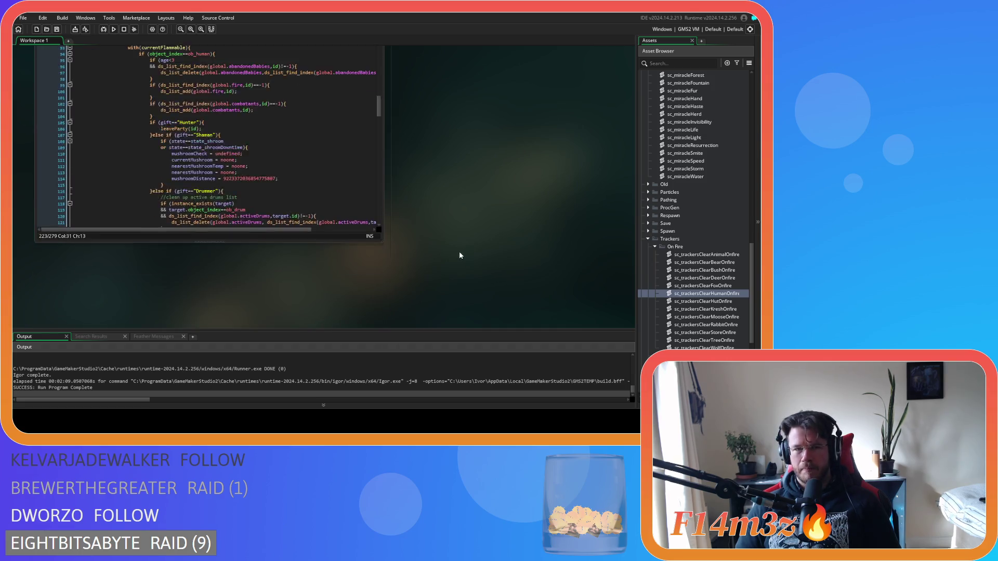
mouse_move(378, 197)
left_mouse_down()
mouse_move(373, 241)
mouse_move(389, 263)
left_mouse_up()
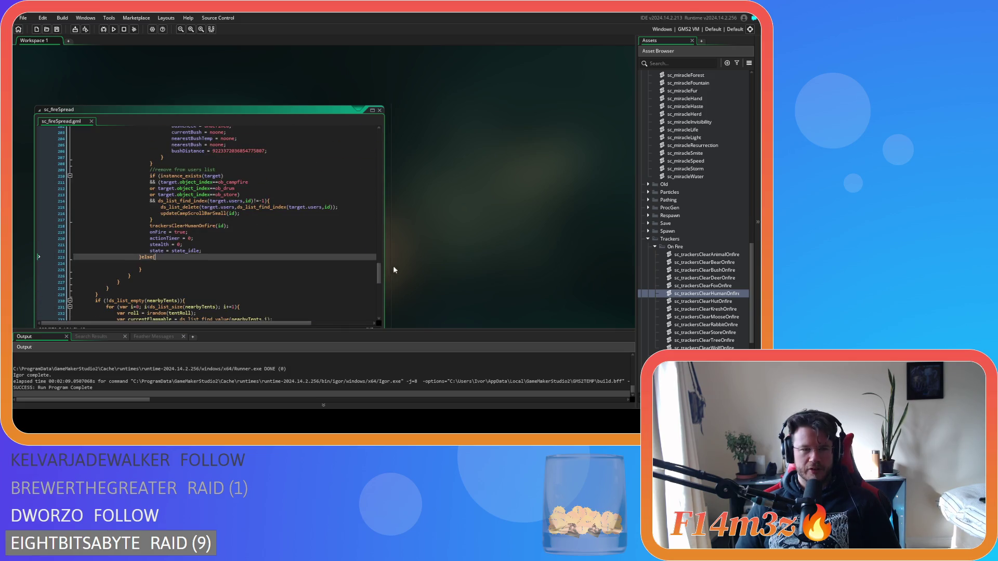
left_click(703, 295)
double_click(702, 295)
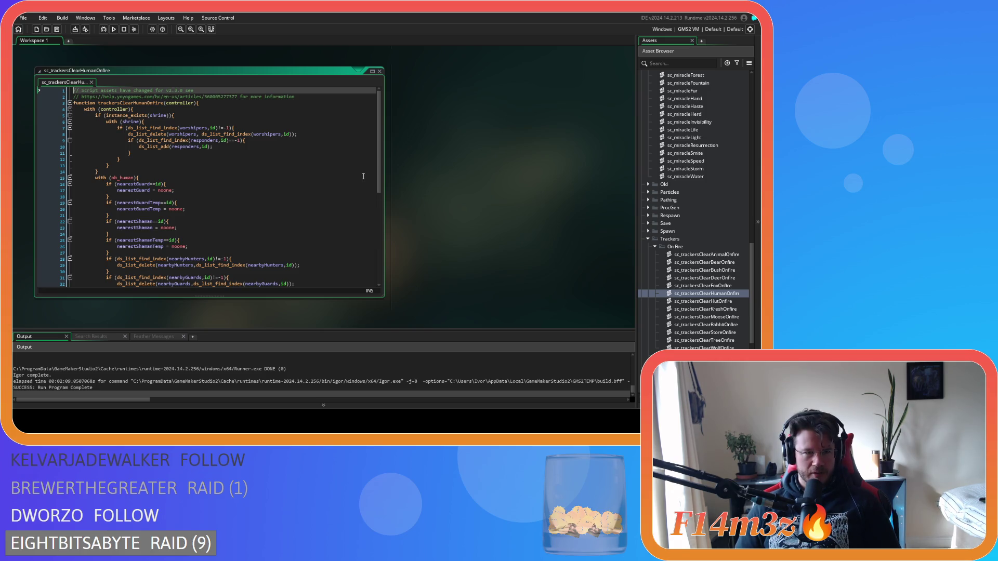
mouse_move(382, 182)
left_mouse_down()
mouse_move(385, 277)
mouse_move(382, 223)
mouse_move(417, 180)
left_mouse_up()
scroll(442, 195, "up", 5)
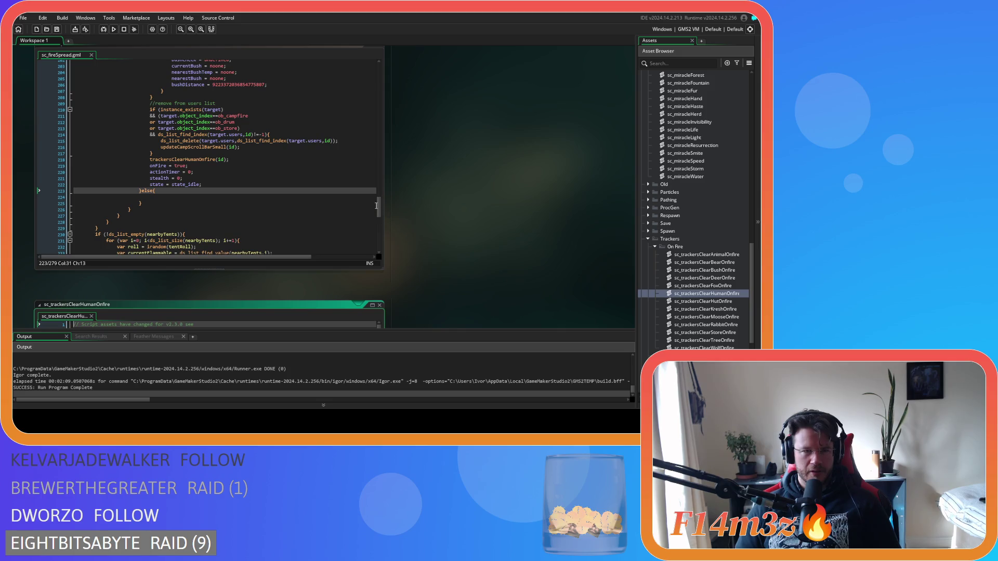
mouse_move(379, 211)
left_mouse_down()
mouse_move(382, 132)
mouse_move(375, 174)
left_mouse_up()
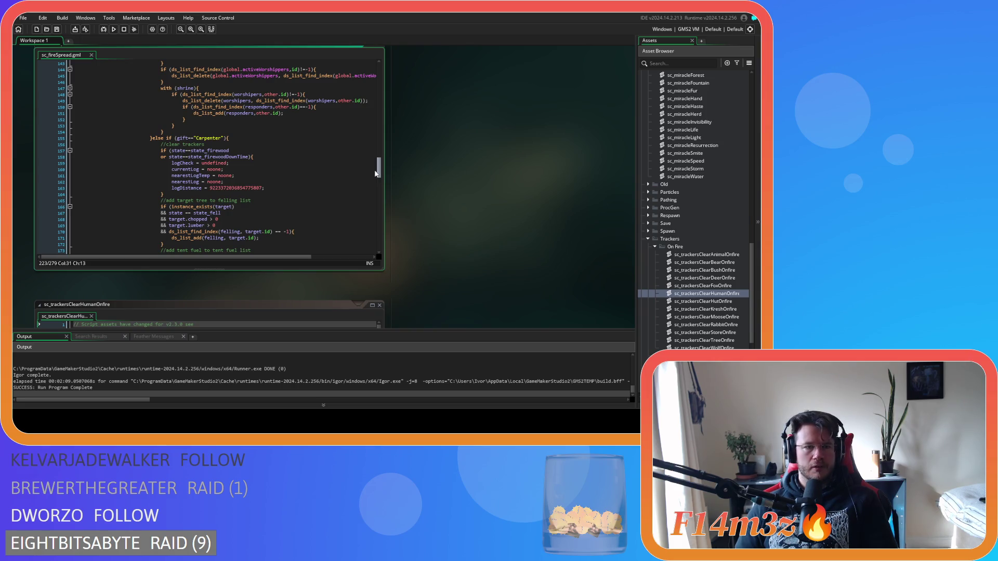
Close the sc_trackersClearHumanOnfire editor and place the cursor on sc_fireSpread's actionTimer reset line.
left_click_drag(375, 174, 367, 195)
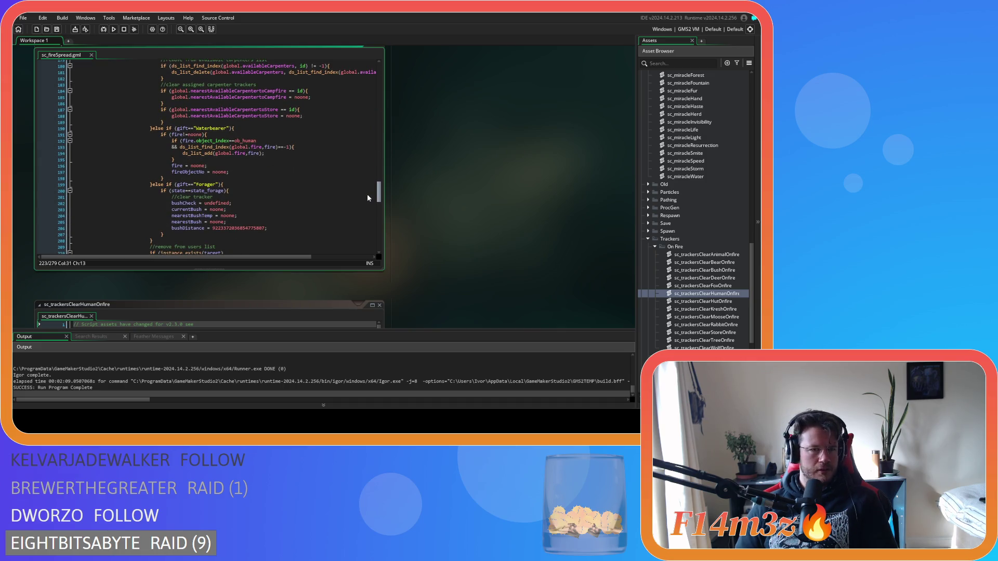
left_click_drag(367, 194, 356, 205)
left_click(256, 198)
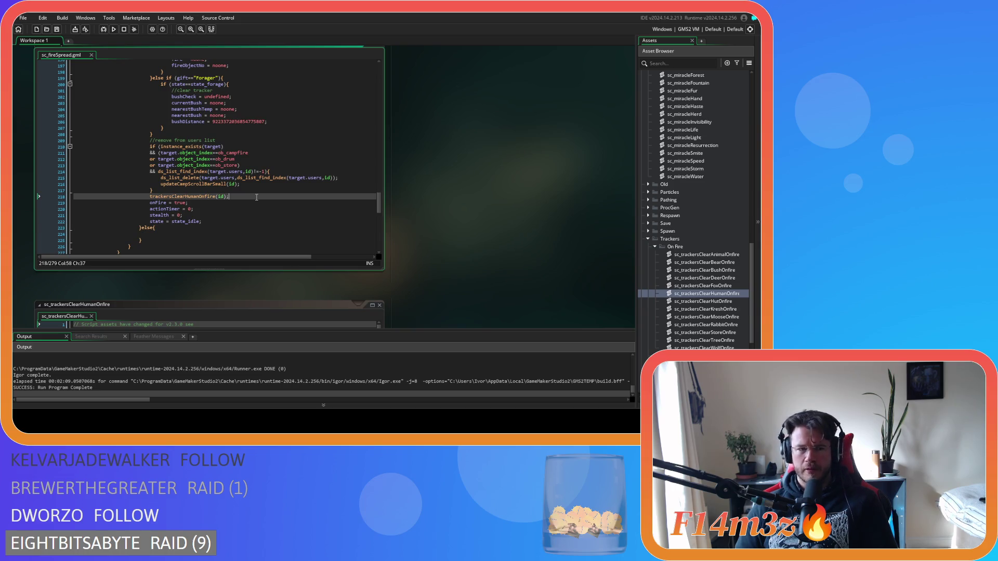
scroll(404, 237, "down", 3)
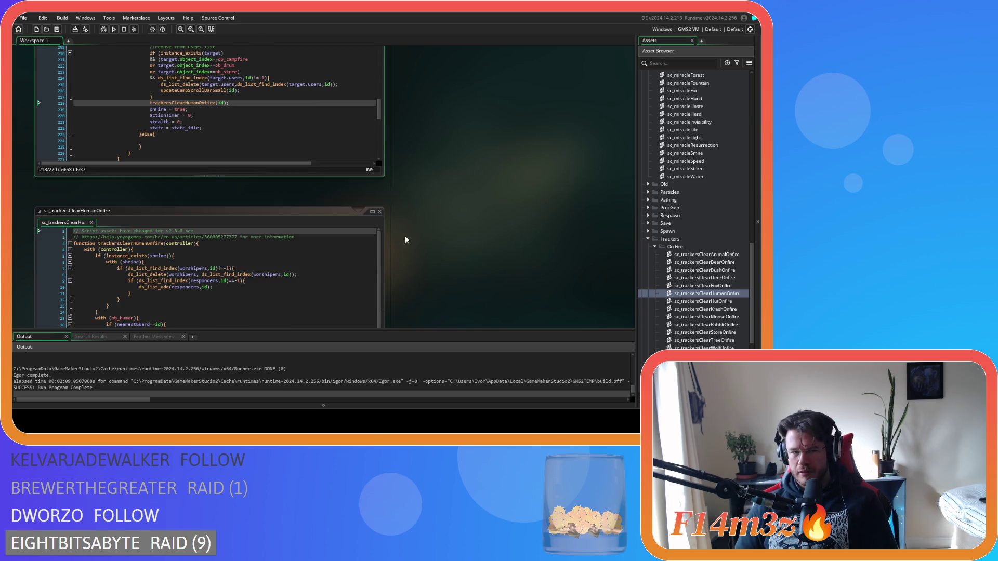
scroll(434, 235, "up", 2)
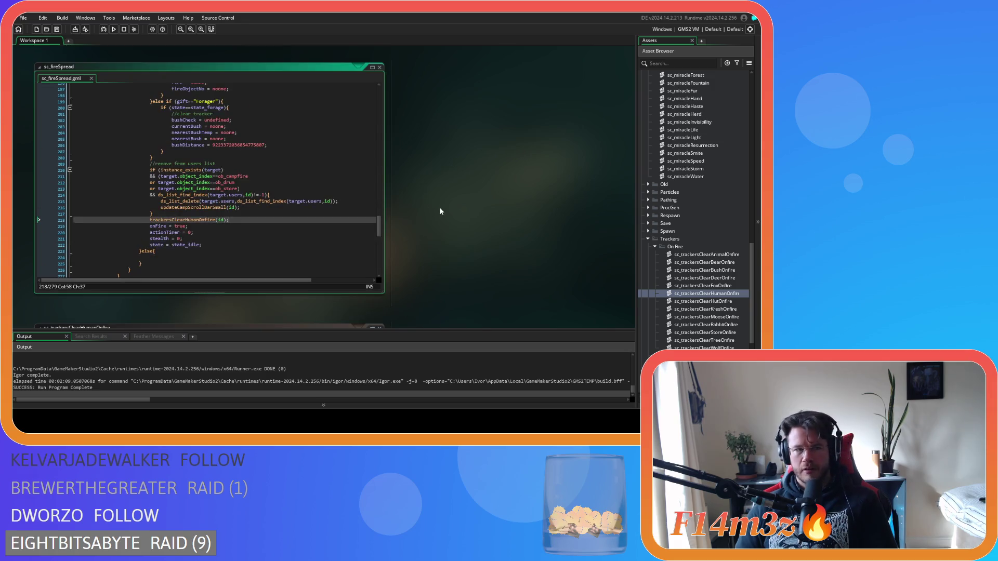
left_click(380, 236)
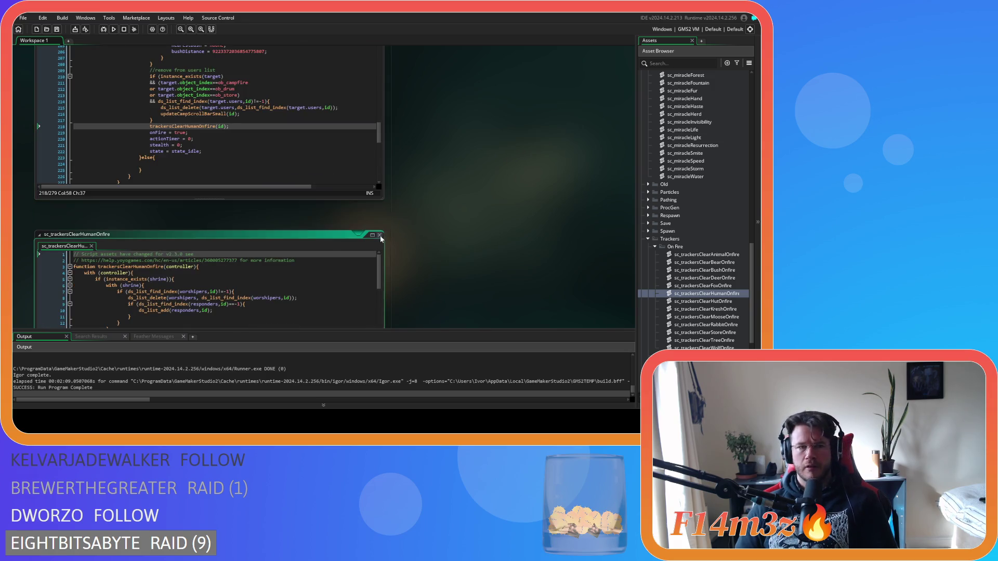
scroll(413, 187, "up", 3)
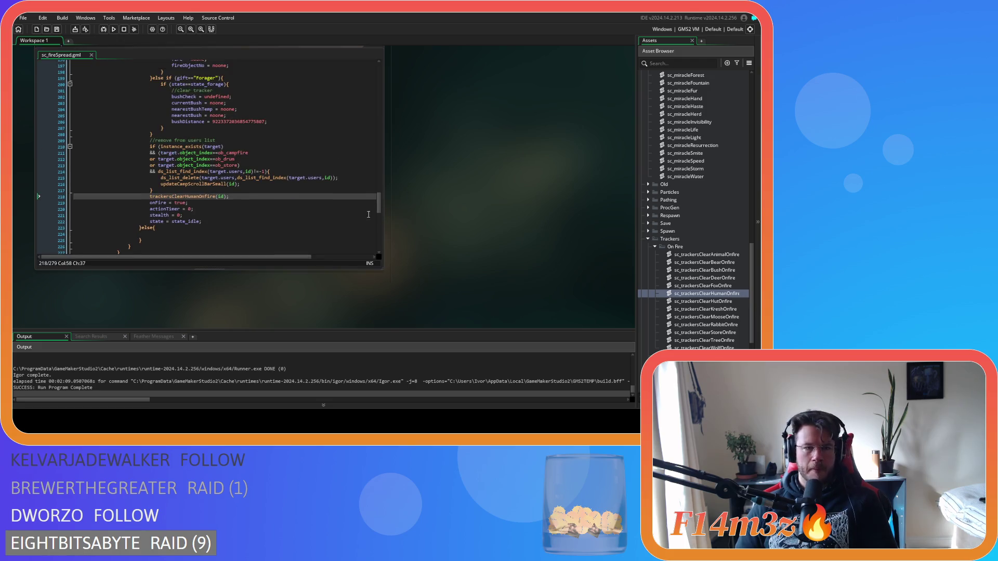
scroll(374, 215, "down", 2)
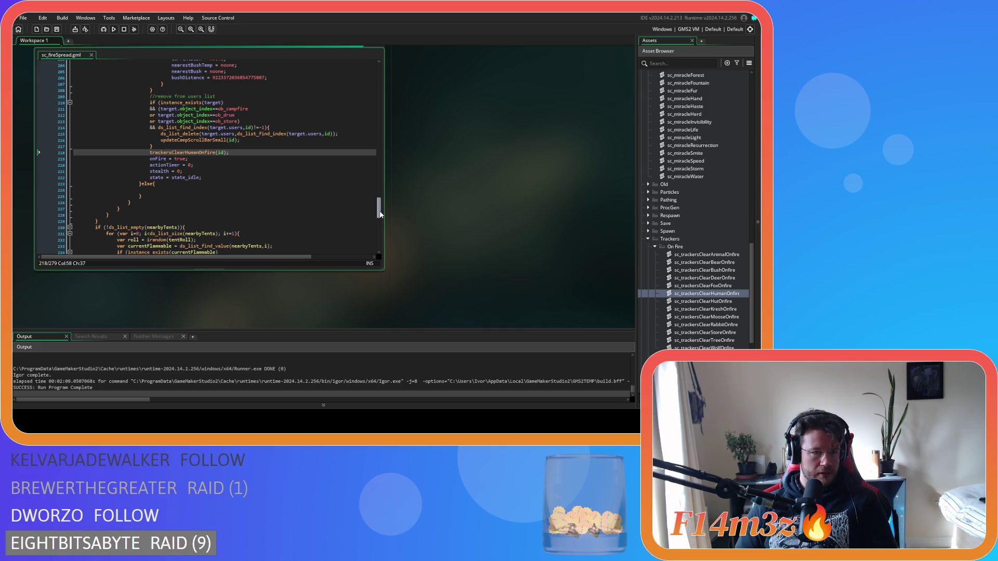
left_click(238, 183)
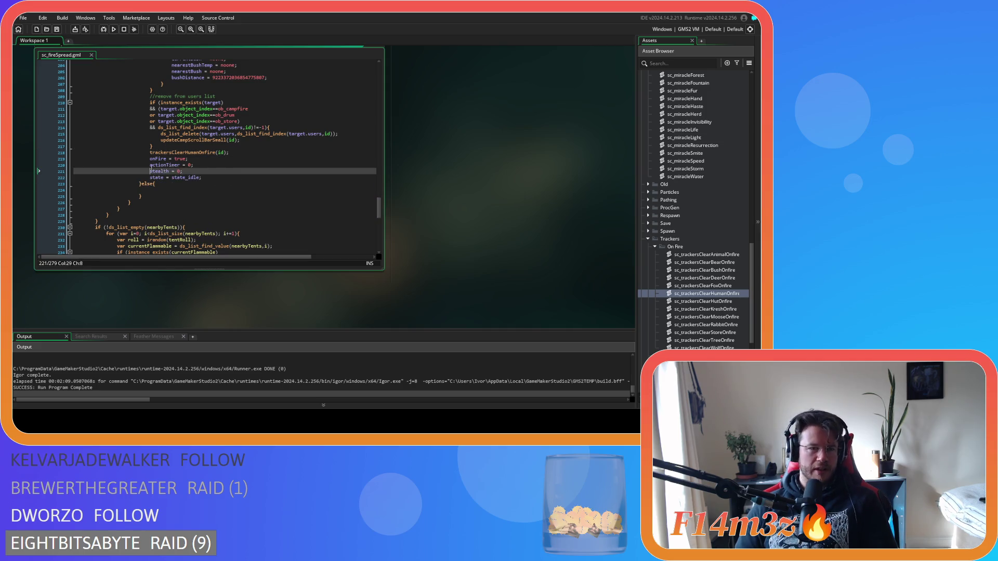
left_click(162, 165)
scroll(647, 164, "up", 10)
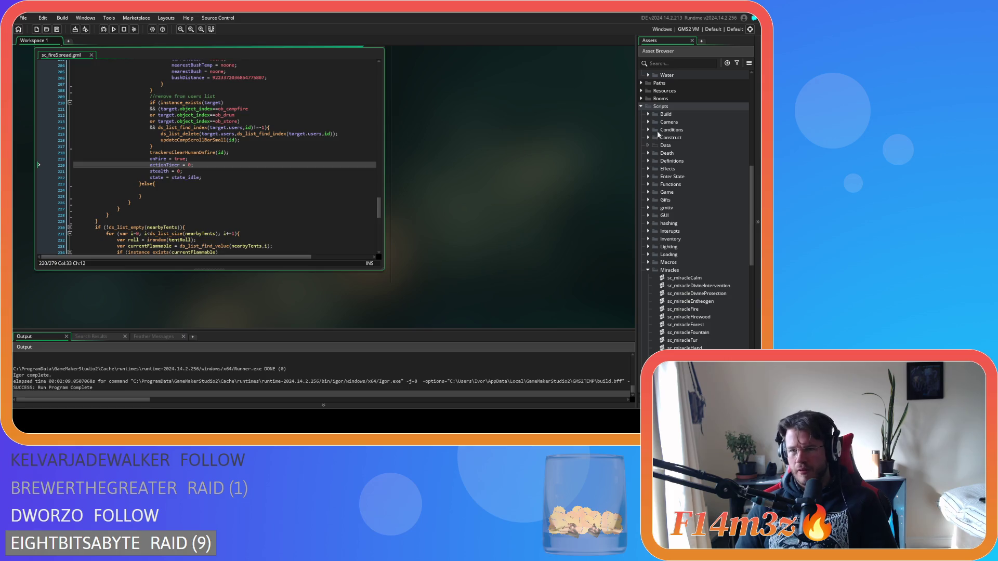
scroll(656, 143, "up", 8)
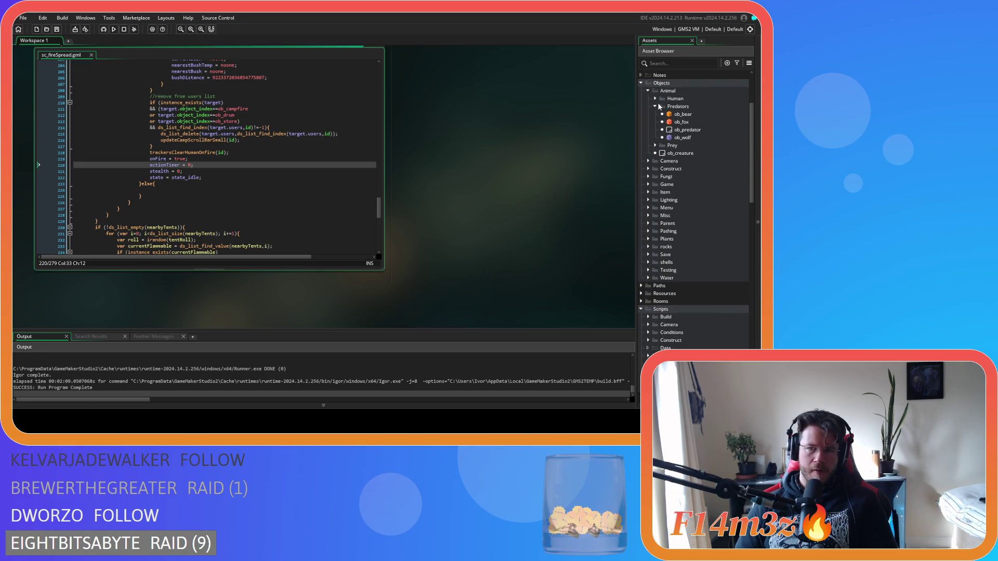
double_click(679, 114)
left_click(390, 170)
key("ctrl+f")
type("actionTimer")
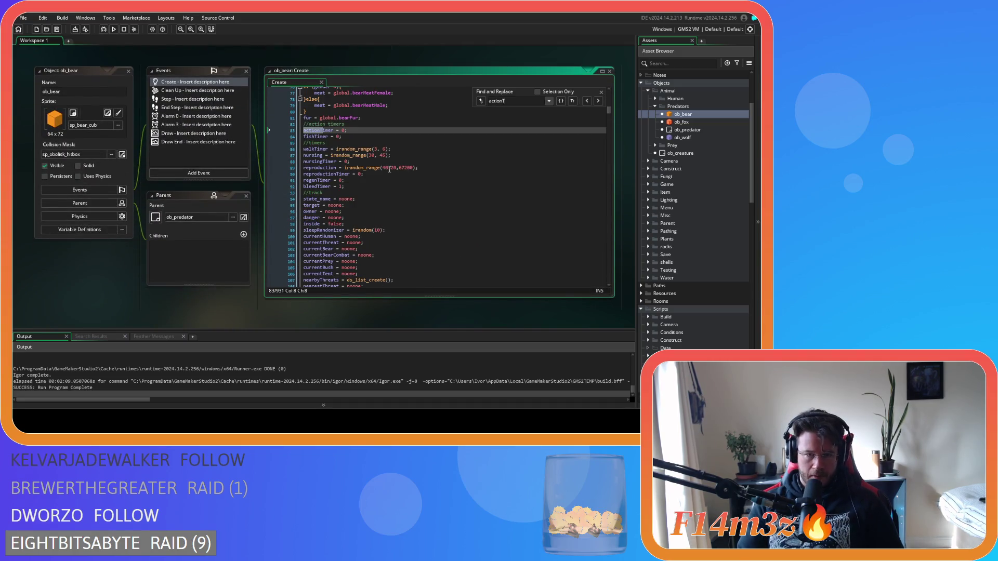
left_click(602, 92)
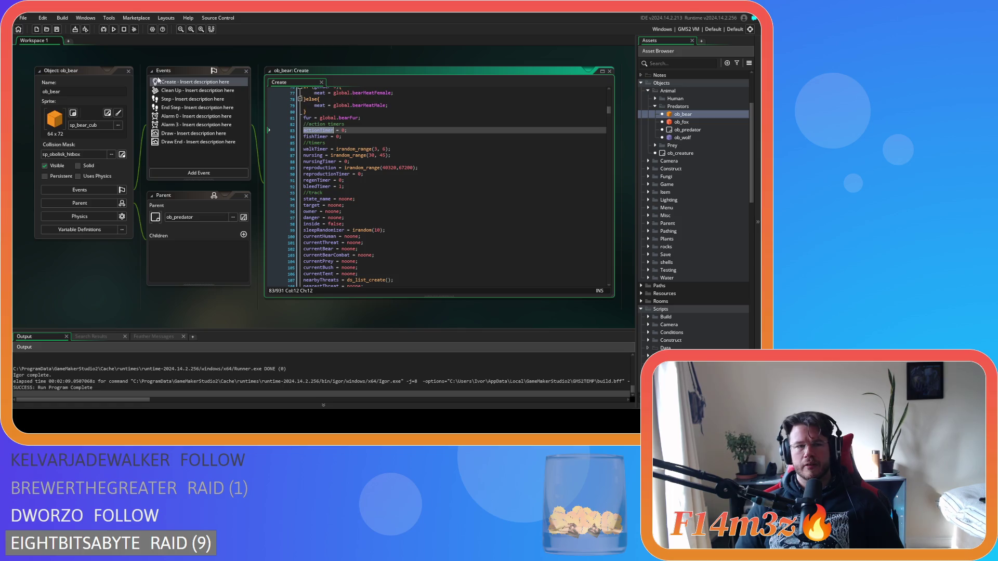
left_click(129, 73)
scroll(337, 257, "up", 3)
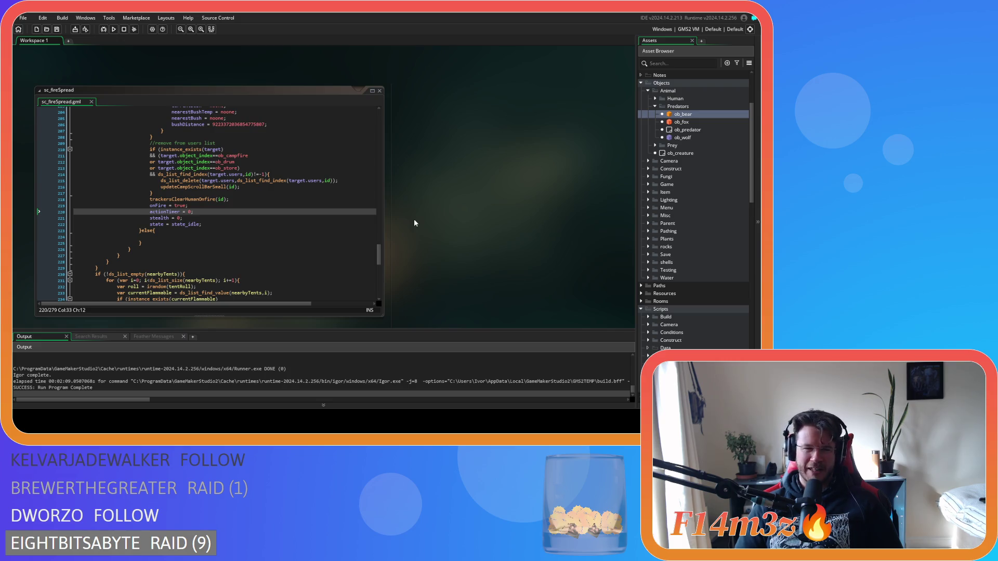
Copy the four onFire, actionTimer, stealth and state reset lines into the empty else branch.
left_click(232, 205)
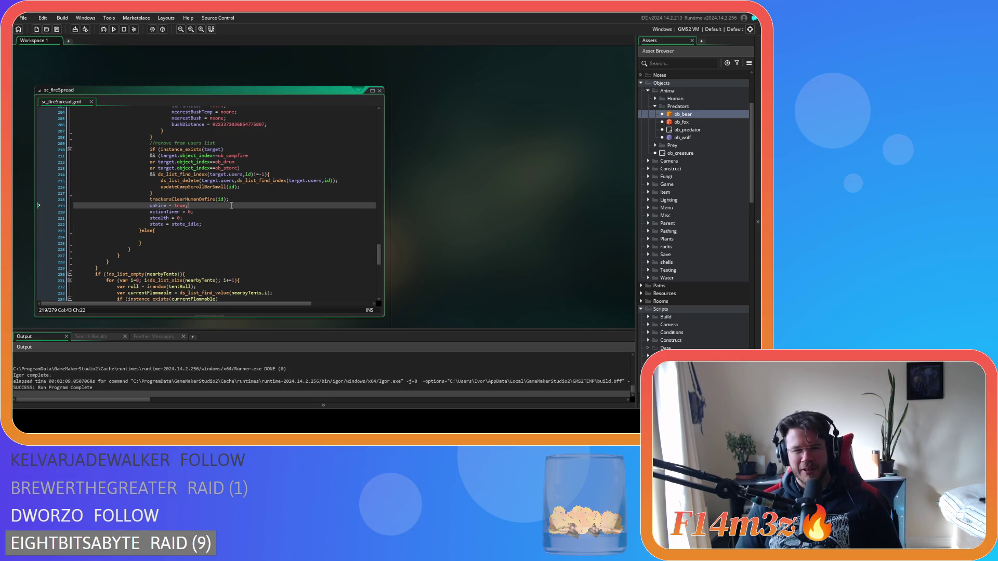
scroll(231, 206, "up", 12)
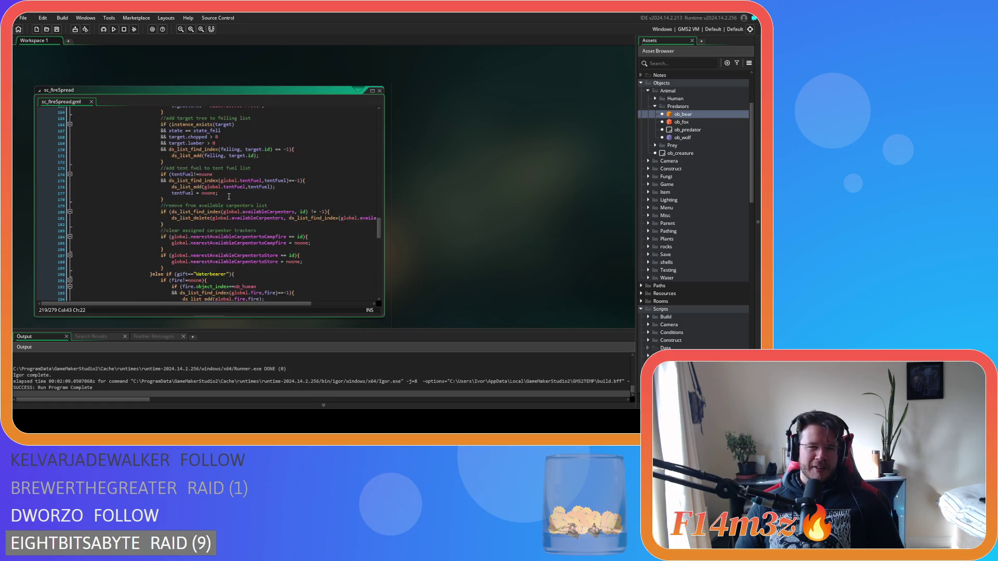
scroll(222, 190, "down", 16)
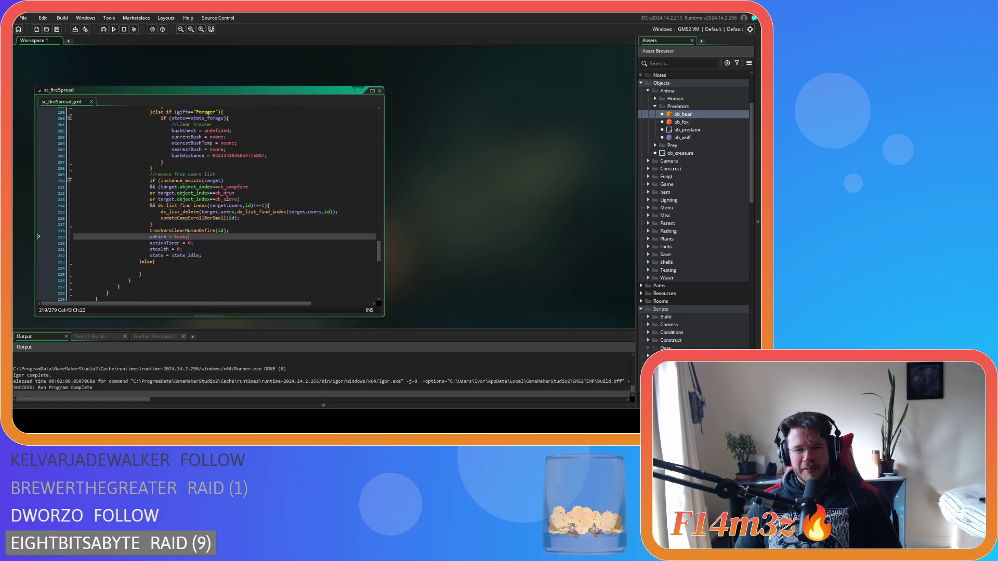
left_click(170, 206)
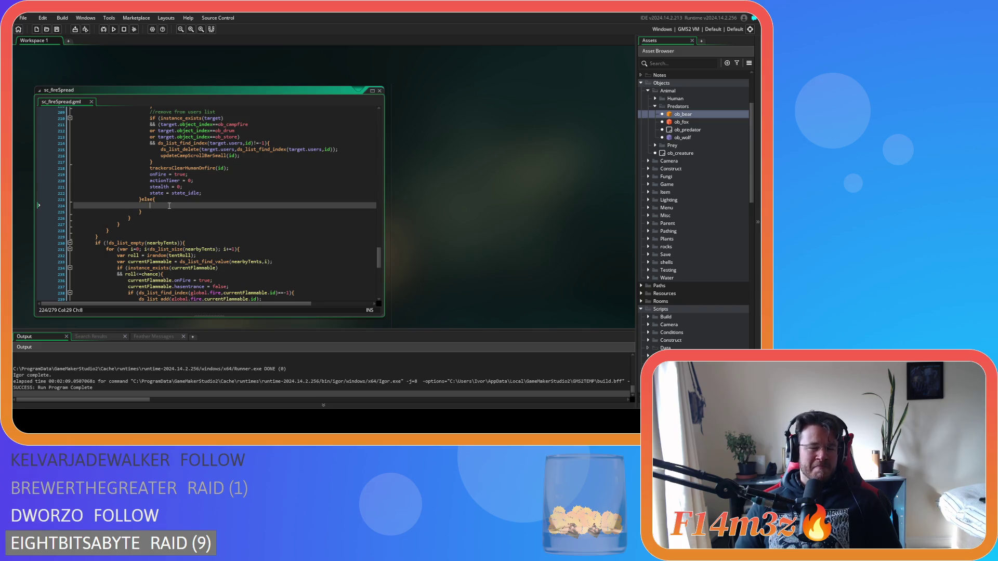
scroll(171, 208, "up", 10)
scroll(175, 203, "down", 12)
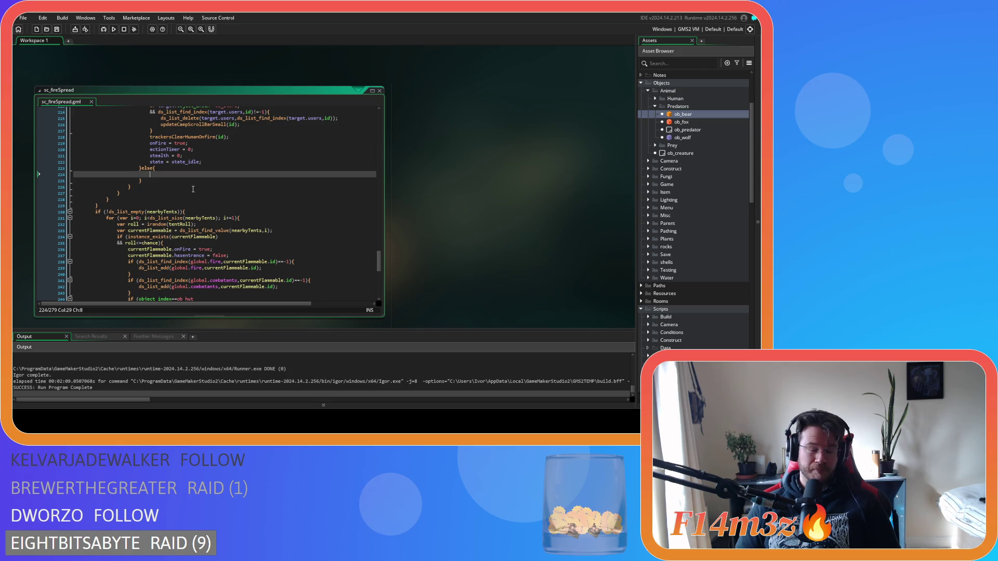
left_click_drag(207, 169, 195, 143)
key("ctrl+c")
left_click(156, 174)
key("ctrl+v")
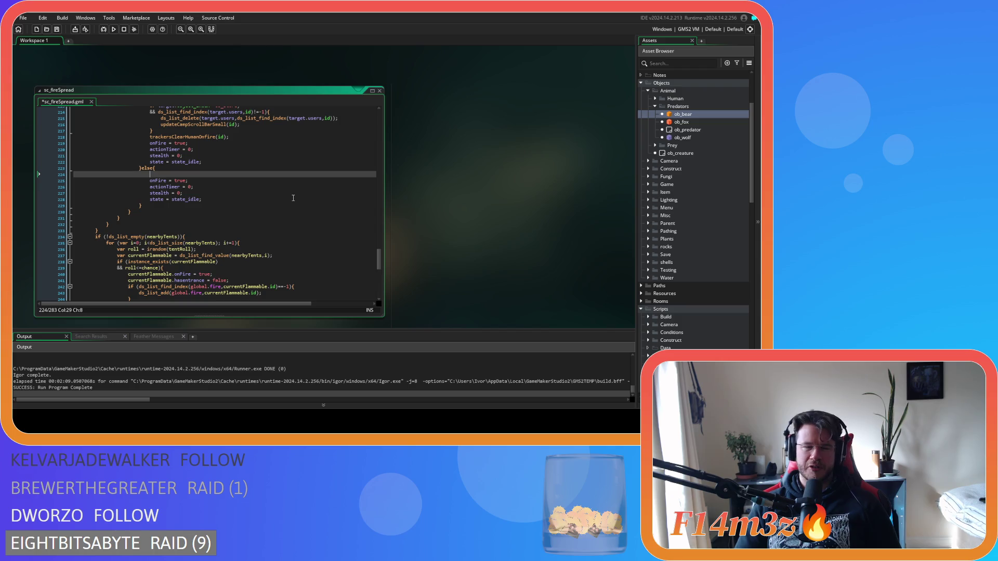
Add a trackersClearAnimalOnfire(id); call in the else branch and save sc_fireSpread.
type("trackersCl")
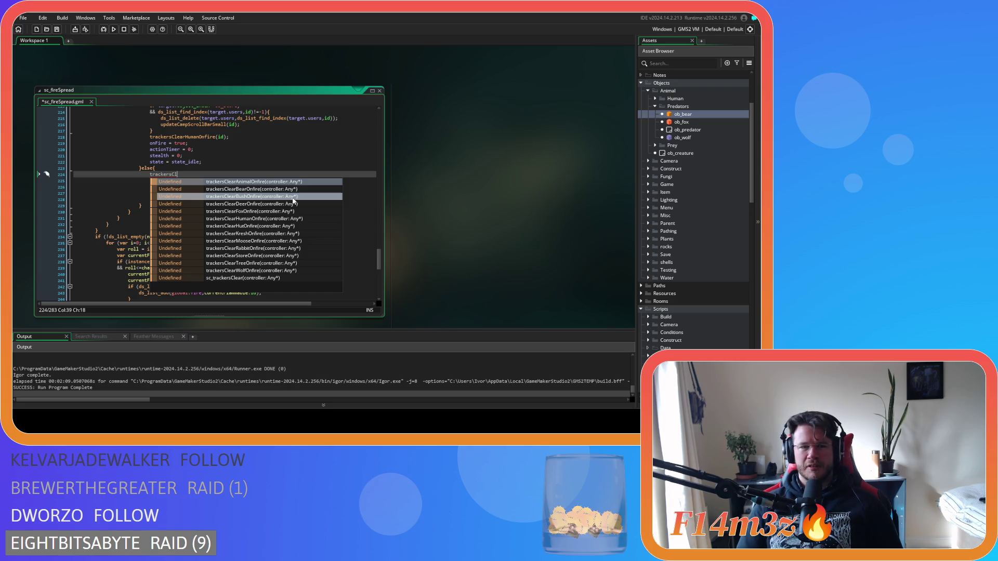
key("Return")
type("id);")
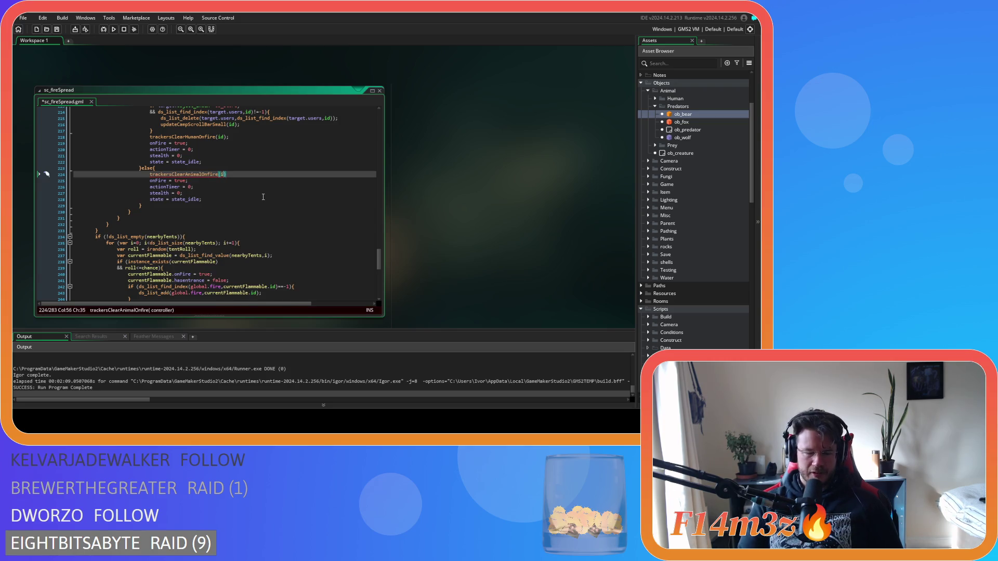
key("ctrl+s")
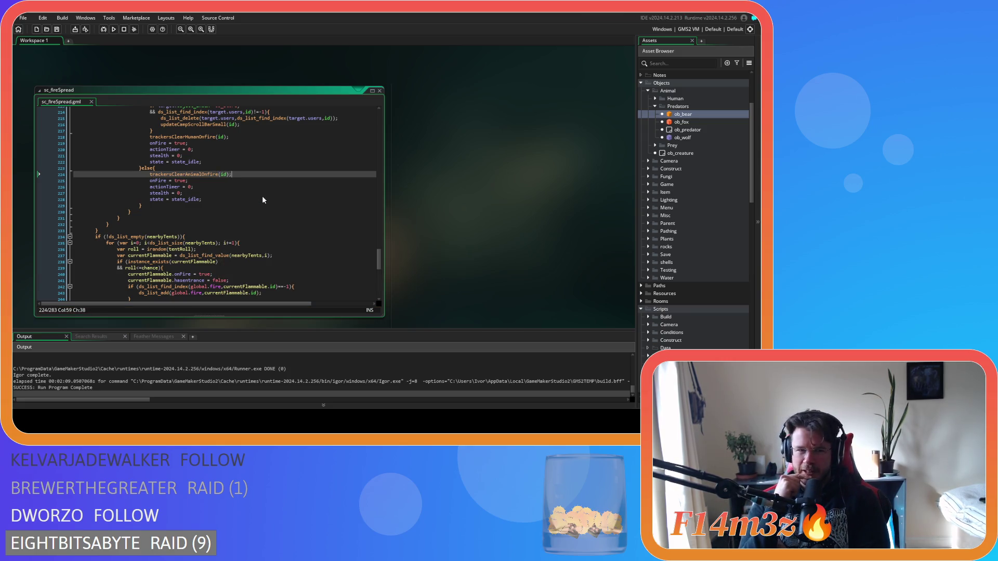
mouse_move(382, 260)
left_mouse_down()
mouse_move(378, 114)
mouse_move(366, 133)
mouse_move(366, 120)
left_mouse_up()
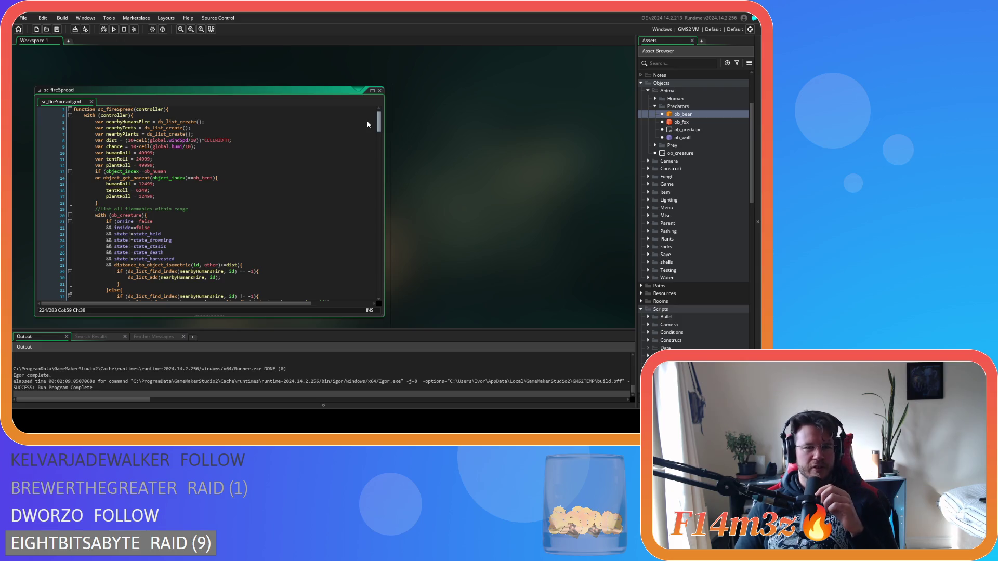
left_click_drag(366, 120, 363, 125)
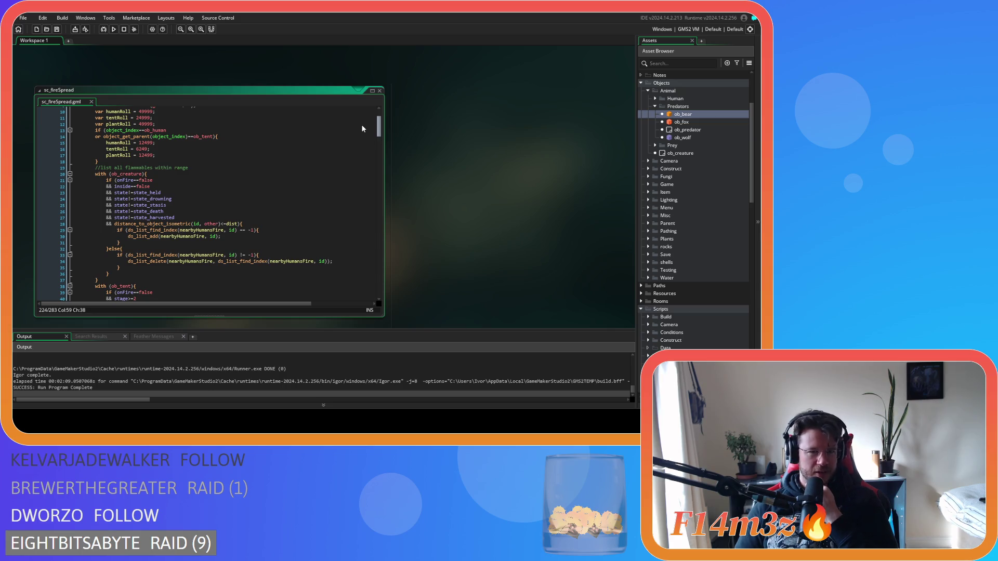
left_click(175, 143)
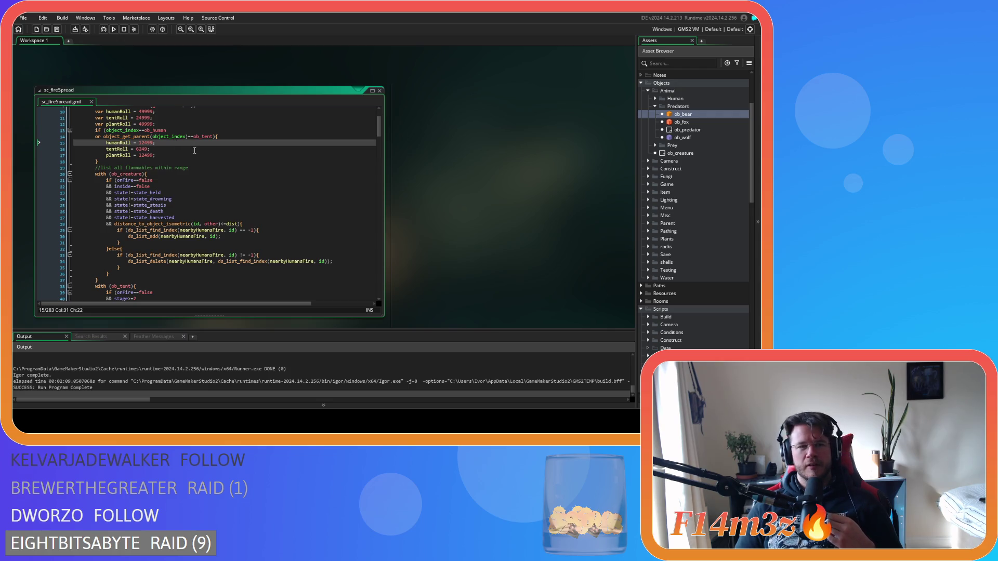
left_click_drag(214, 136, 103, 137)
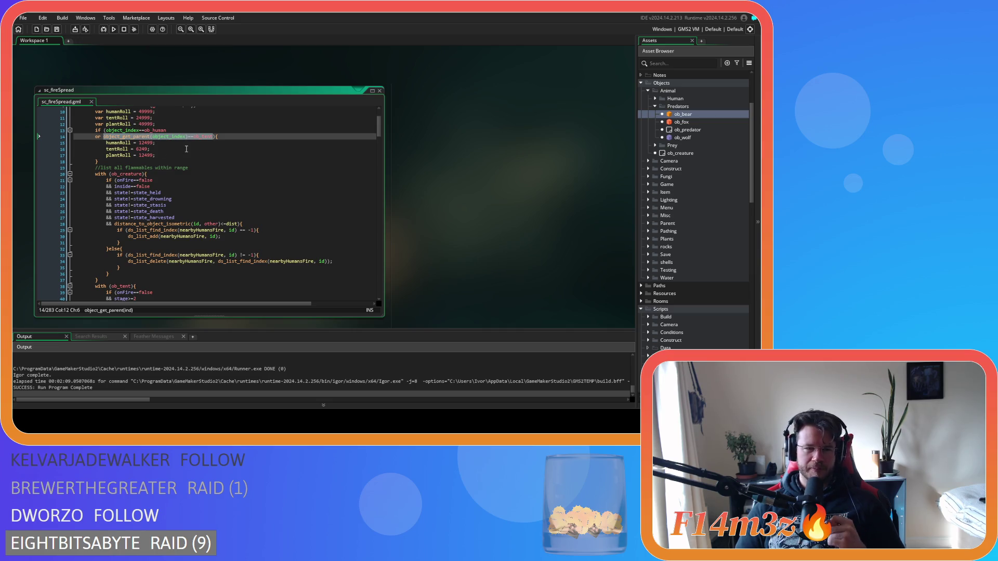
Check the uses of nearbyHumansFire, then move the '){' after ob_tent onto its own line.
double_click(200, 237)
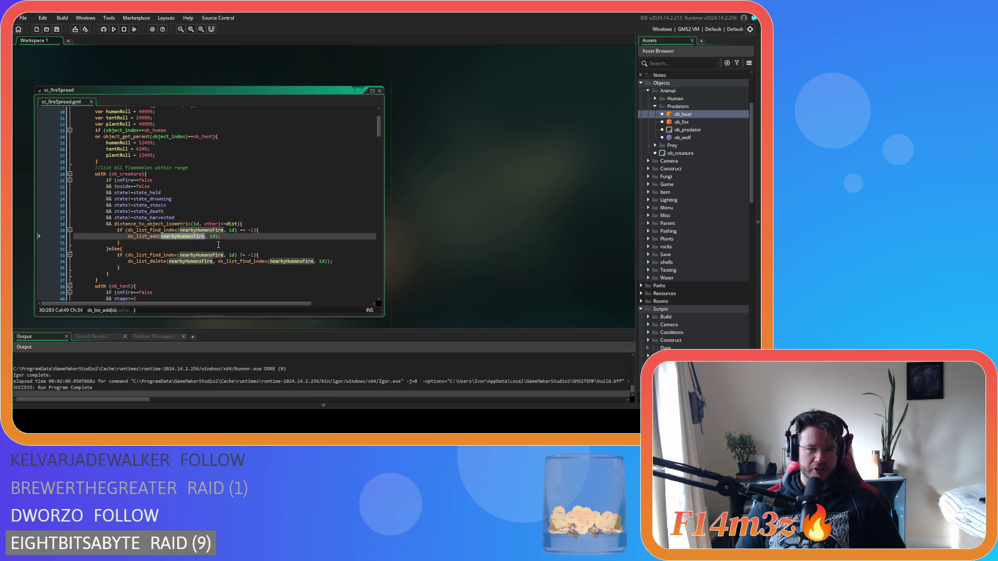
mouse_move(202, 240)
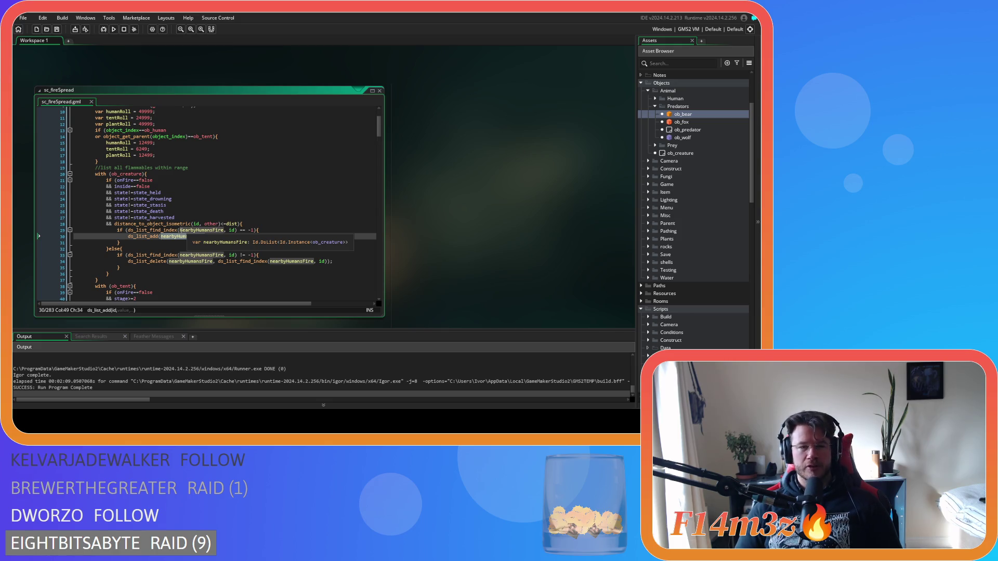
left_click(187, 211)
scroll(198, 211, "down", 2)
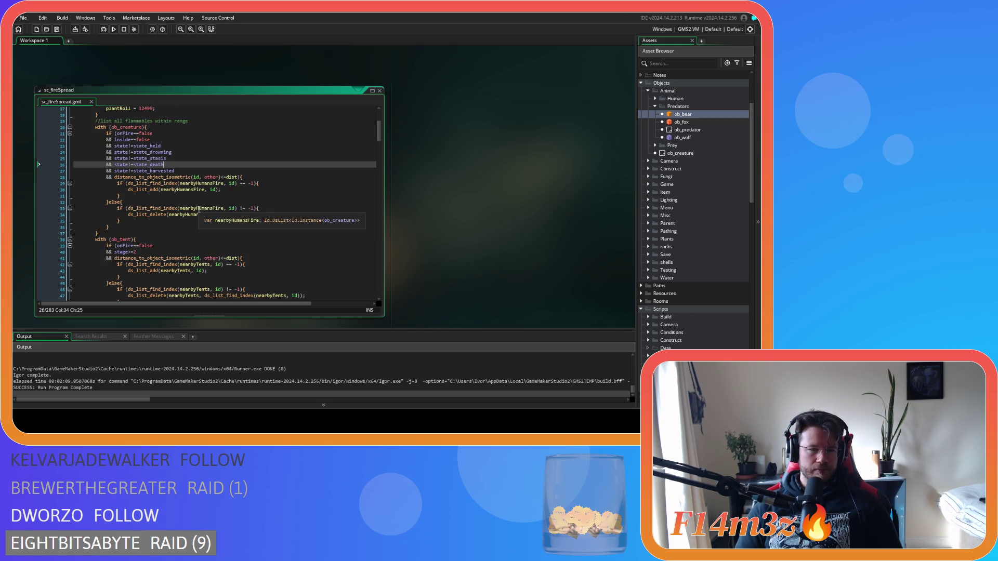
scroll(199, 210, "up", 2)
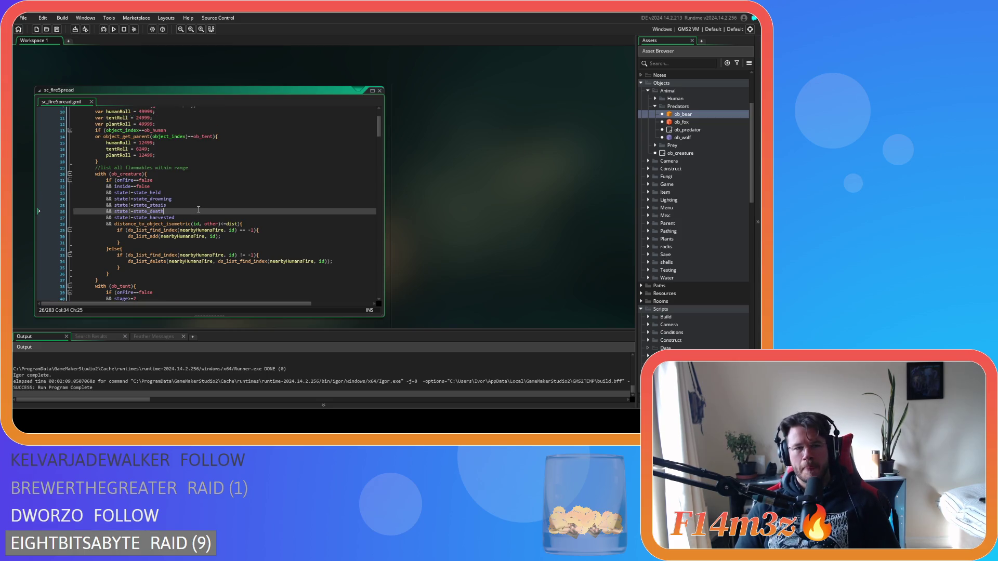
scroll(198, 209, "up", 1)
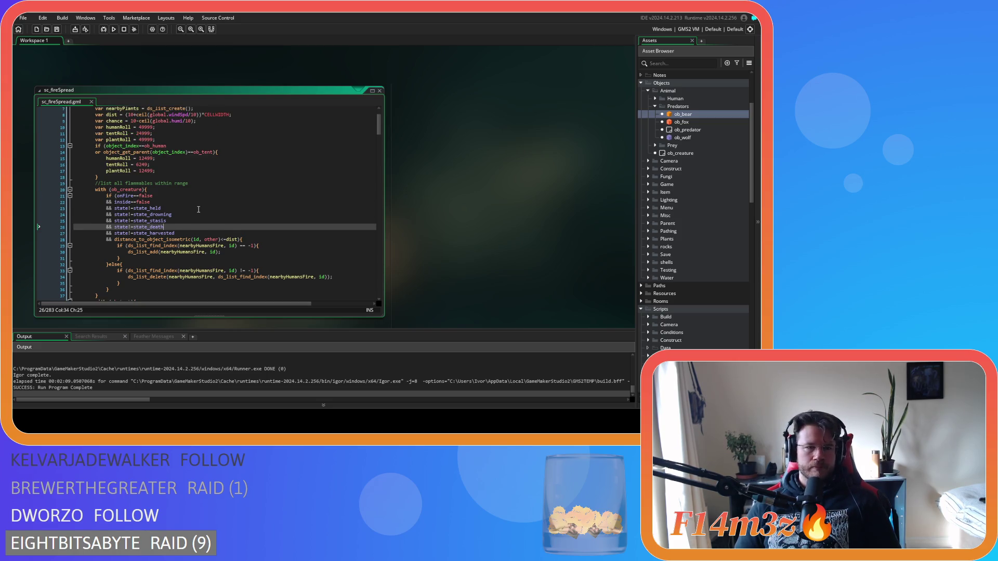
scroll(199, 210, "down", 1)
left_click(214, 137)
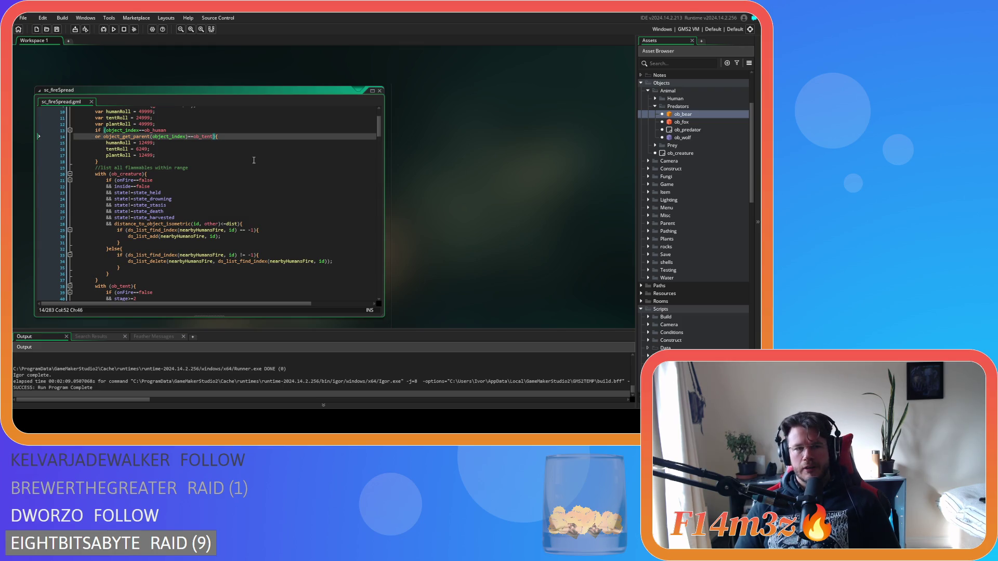
scroll(254, 160, "up", 2)
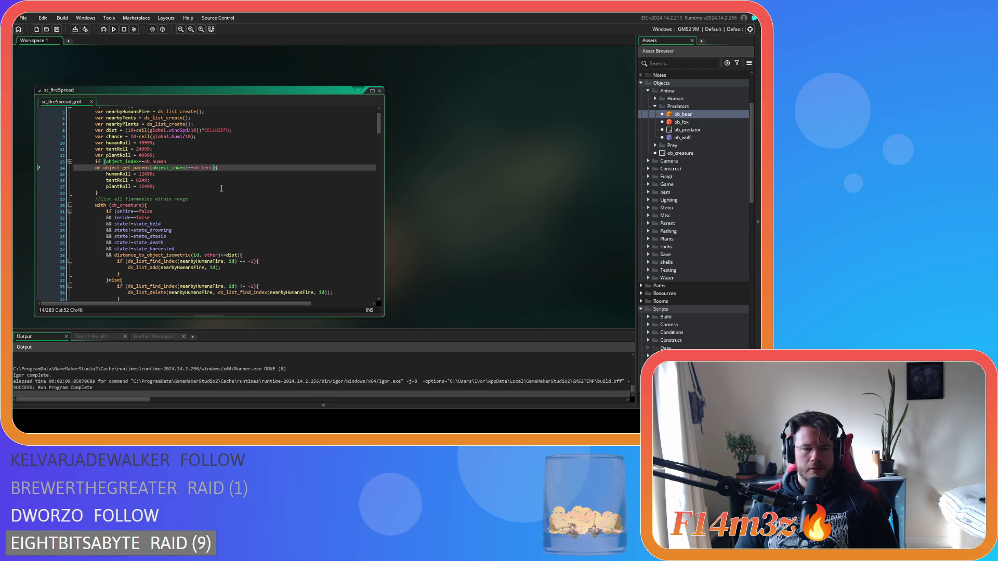
key("Return")
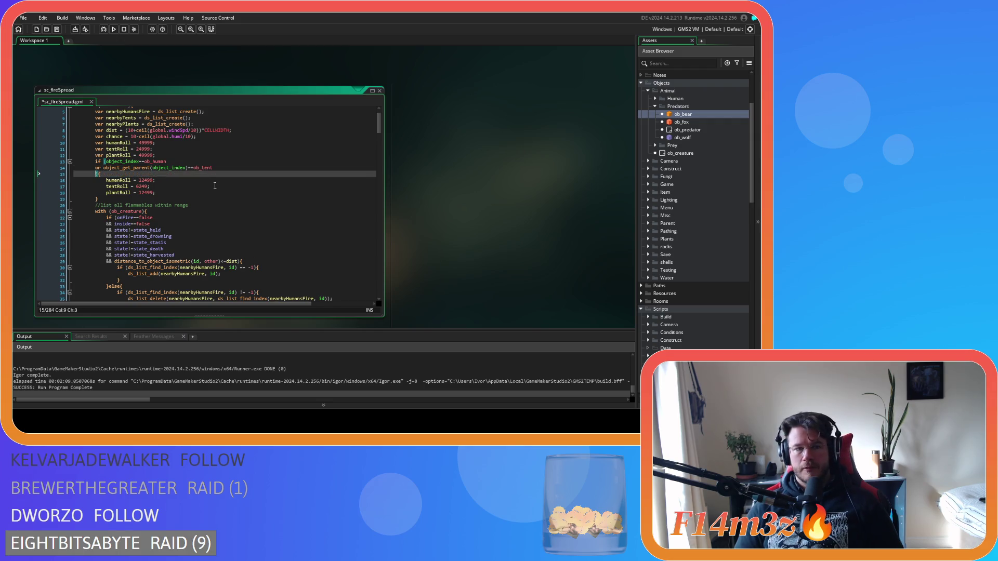
Duplicate the ob_tent parent condition and change the copy to ob_predator.
left_click_drag(211, 168, 96, 170)
key("ctrl+c")
left_click(95, 174)
key("ctrl+v")
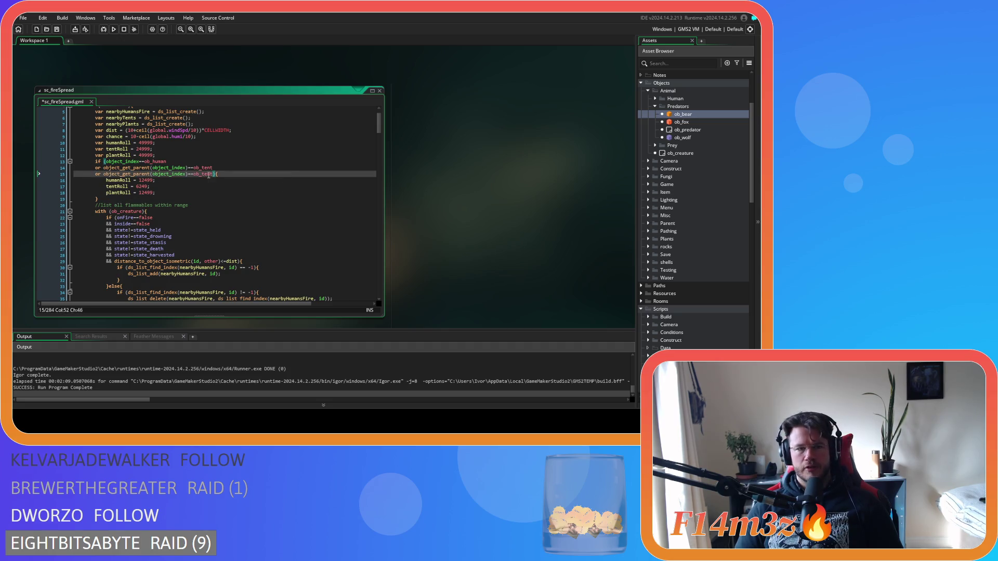
left_click_drag(206, 176, 211, 177)
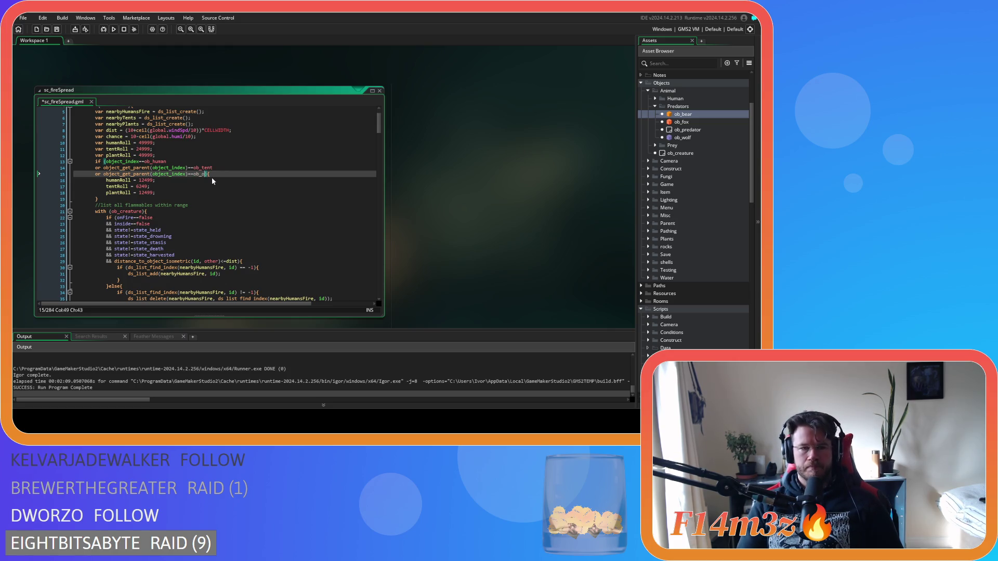
key("BackSpace")
type("predator")
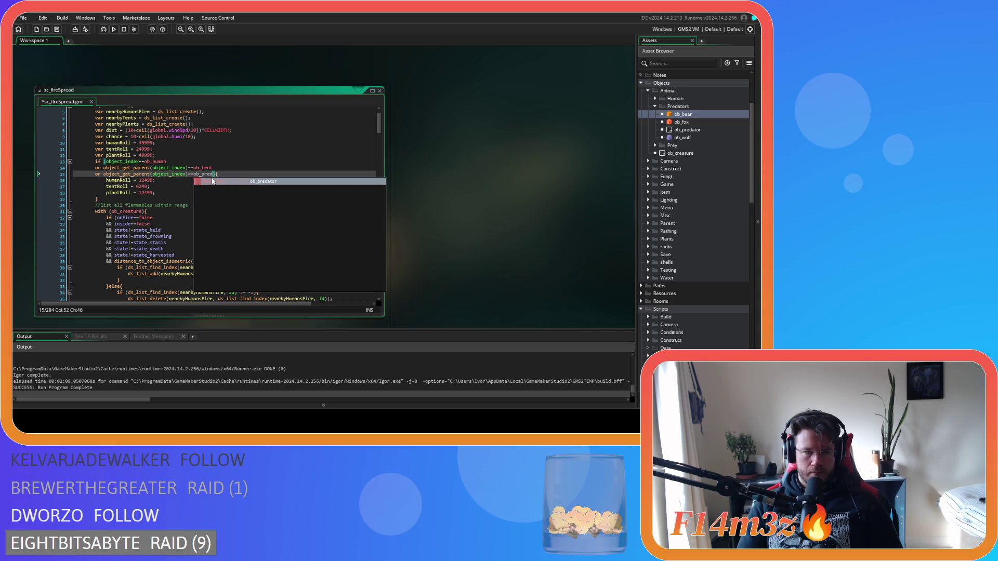
Add another 'or' parent condition for ob_prey and save the script.
key("Return")
type("or")
key("ctrl+v")
key("Home")
key("Delete")
key("Delete")
key("Delete")
key("End")
key("Left")
key("Left")
key("BackSpace")
key("BackSpace")
key("BackSpace")
type("prey")
key("ctrl+s")
Duplicate the humanRoll = 12499 line.
left_click(255, 181)
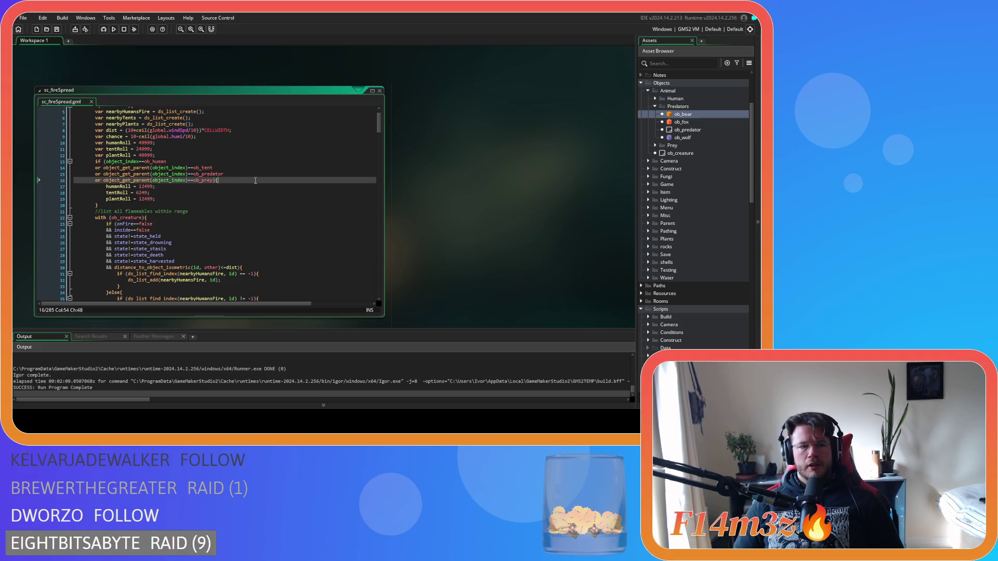
left_click(170, 188)
key("ctrl+d")
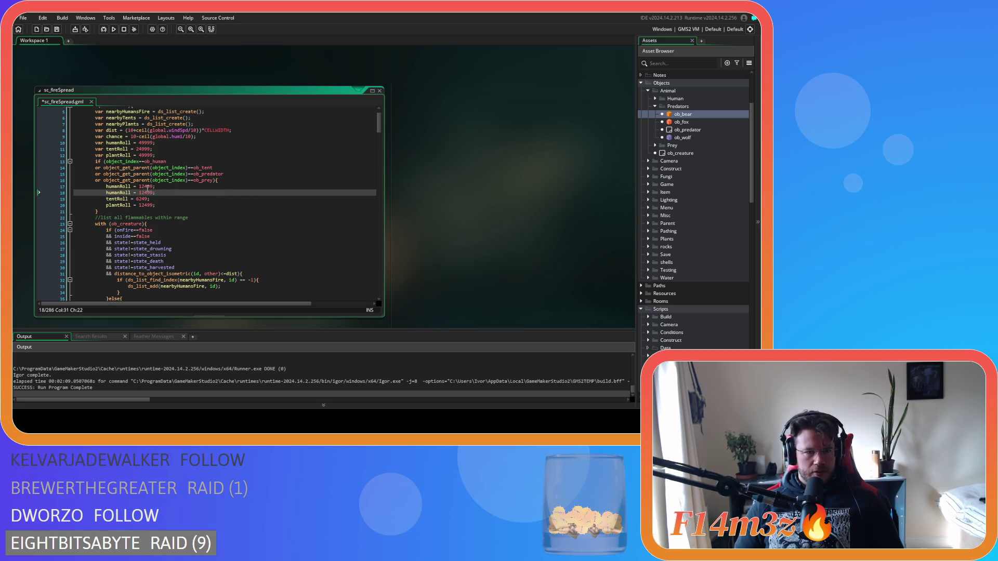
Try 999 for the first humanRoll value, save, then undo it back to 12499.
left_click_drag(139, 187, 154, 193)
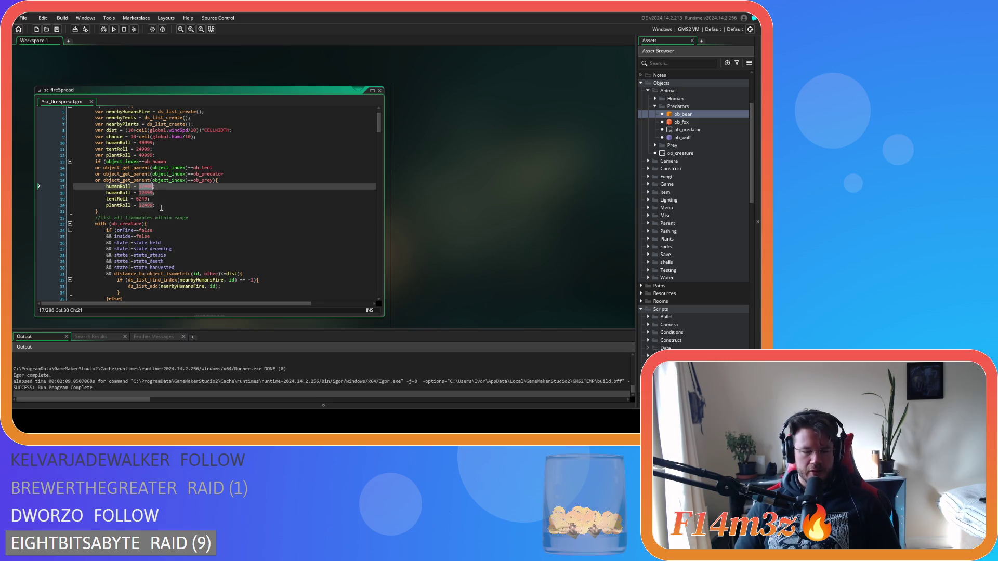
type("999")
key("ctrl+s")
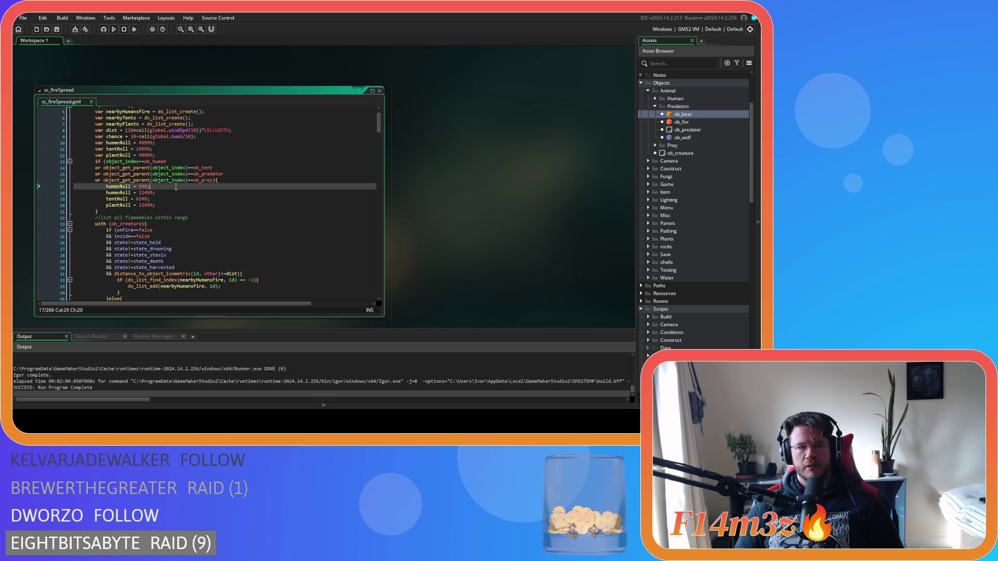
key("ctrl+z")
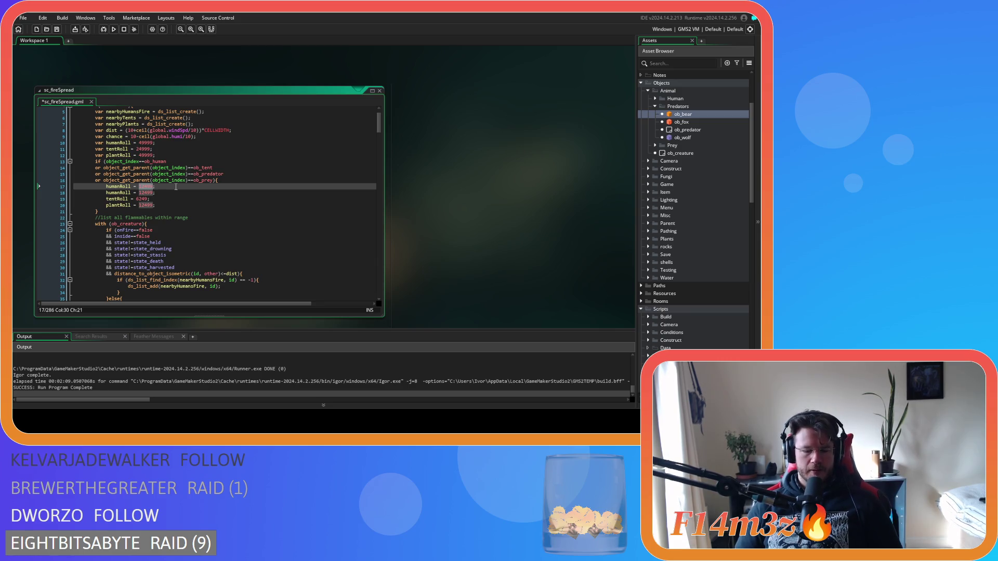
Change the first humanRoll value to 0 and save.
scroll(176, 187, "down", 3)
scroll(175, 189, "up", 3)
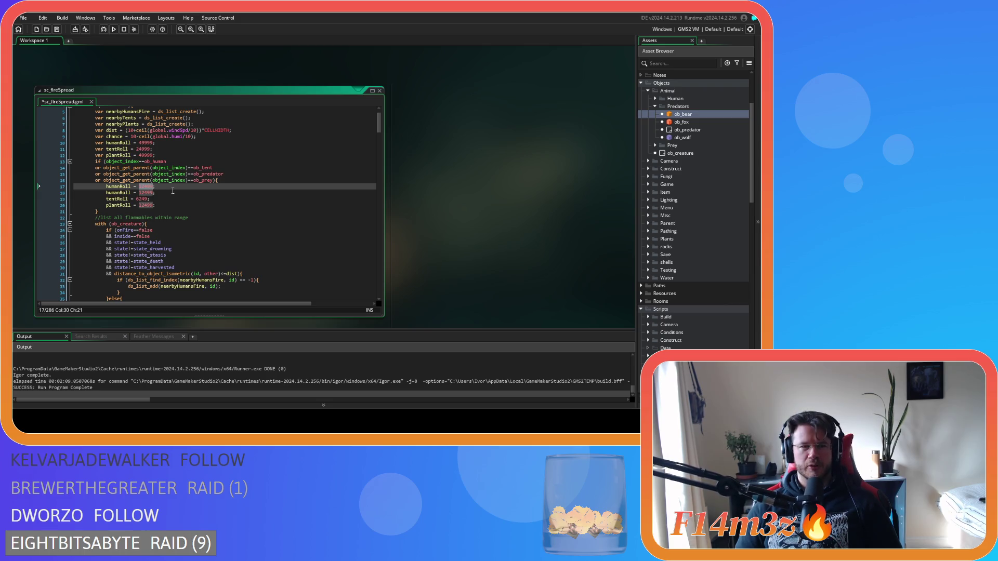
scroll(177, 192, "down", 20)
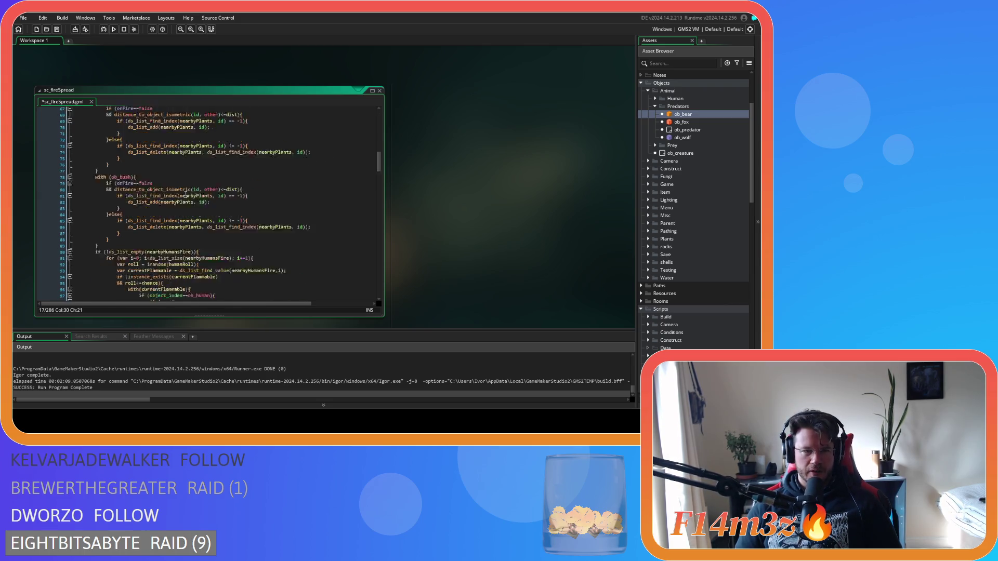
scroll(186, 193, "down", 16)
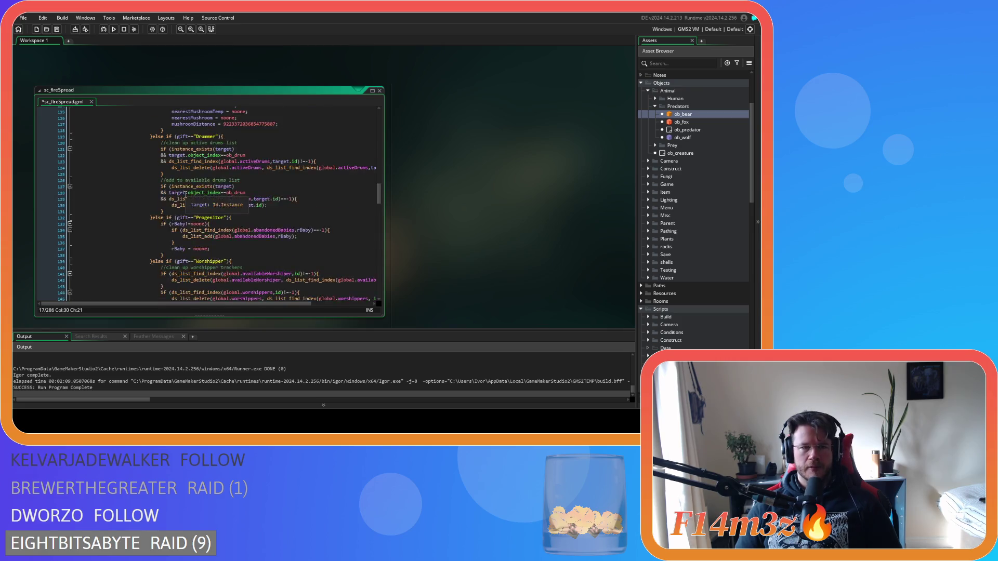
scroll(185, 194, "up", 13)
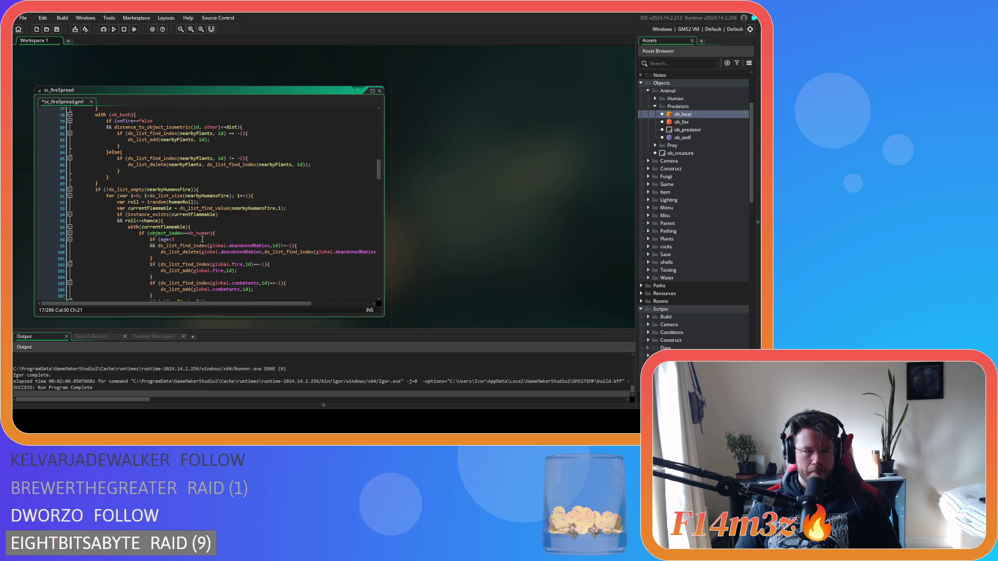
scroll(203, 238, "up", 20)
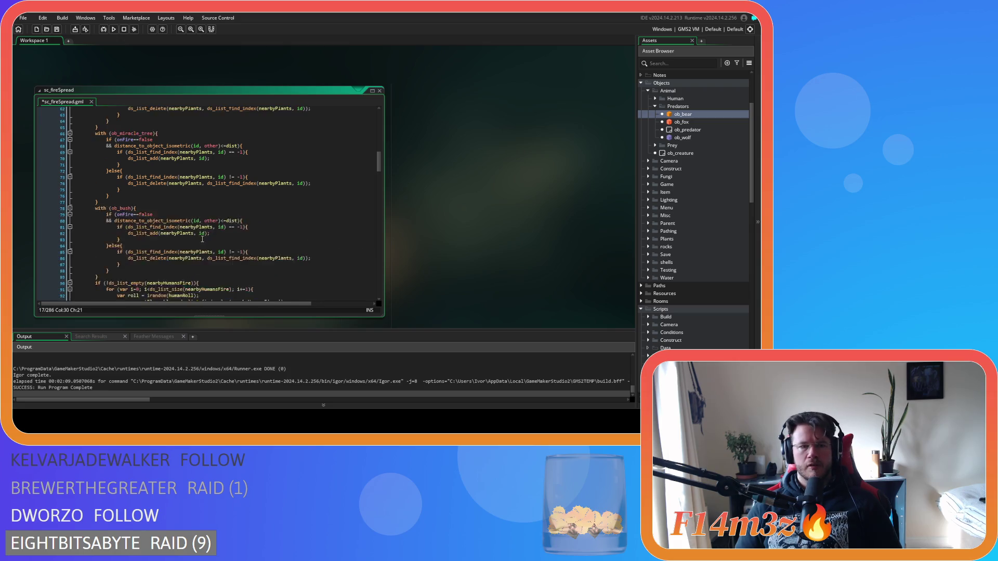
scroll(202, 239, "up", 2)
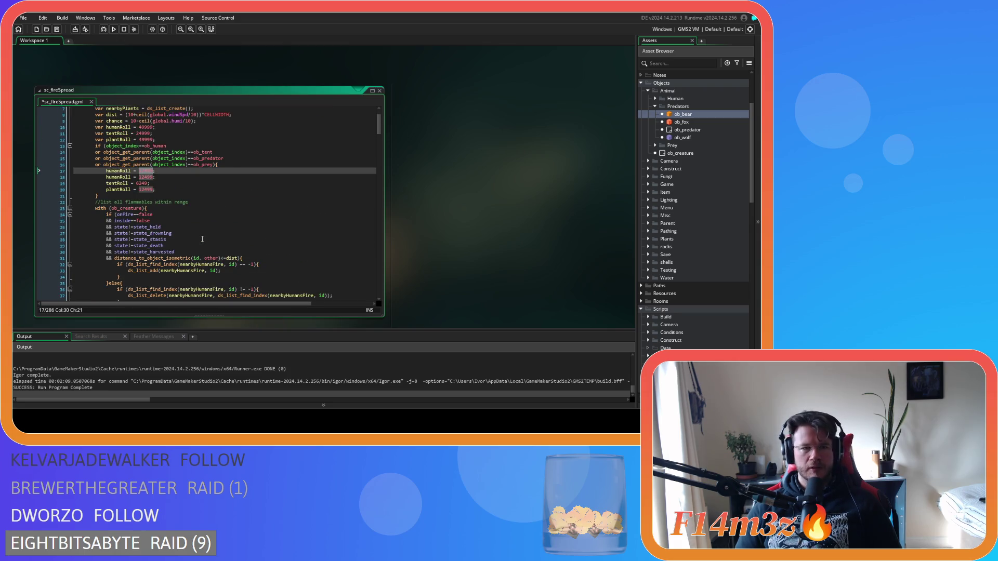
type("0")
key("ctrl+s")
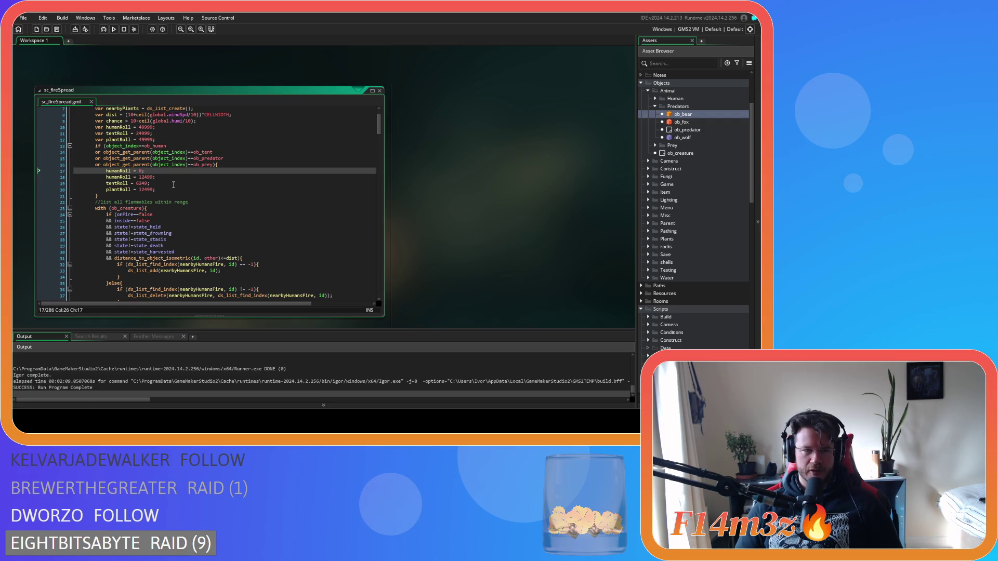
Comment out the duplicate humanRoll = 12499 line, save, and run the game with F5.
left_click(159, 176)
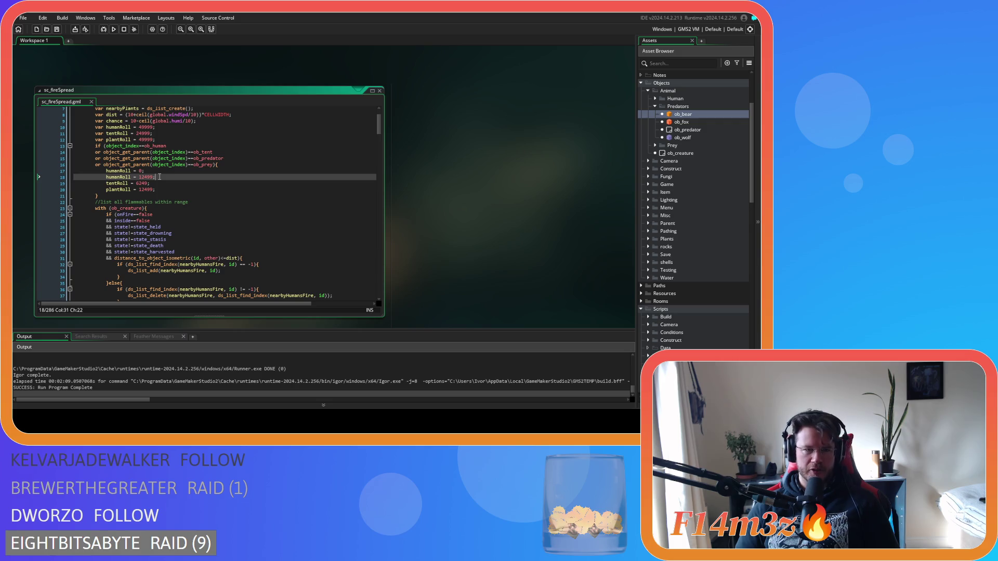
key("ctrl+k")
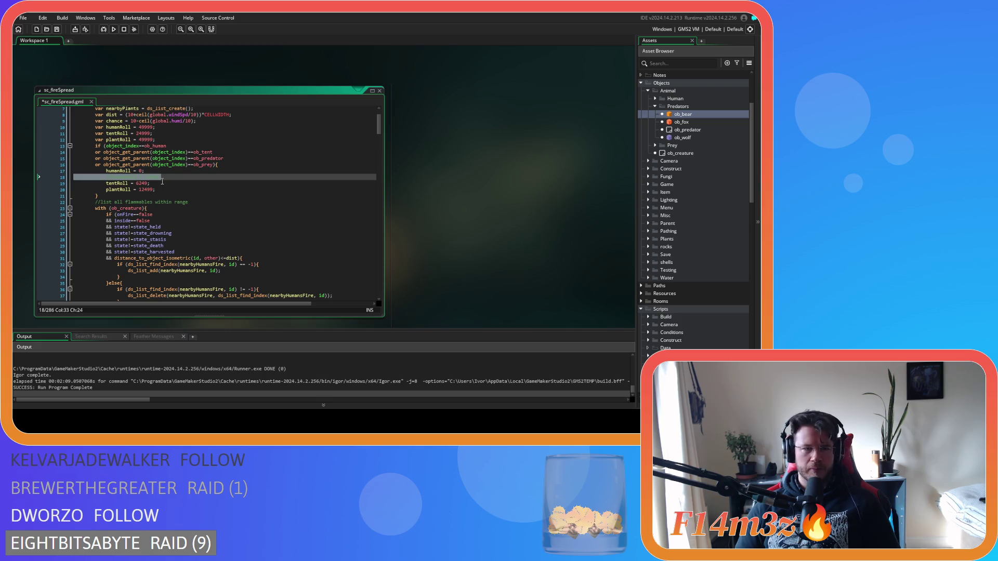
left_click(131, 170)
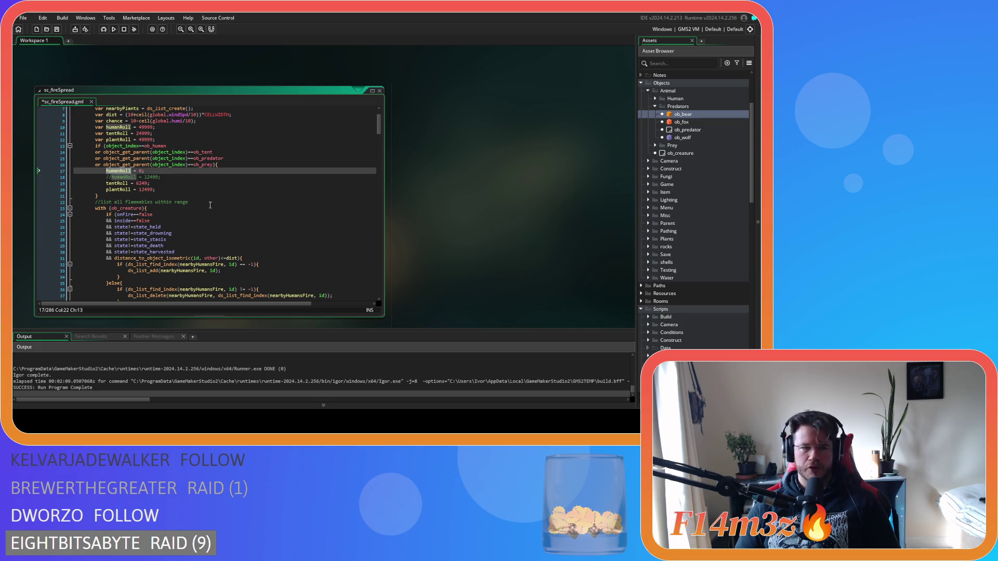
key("ctrl+s")
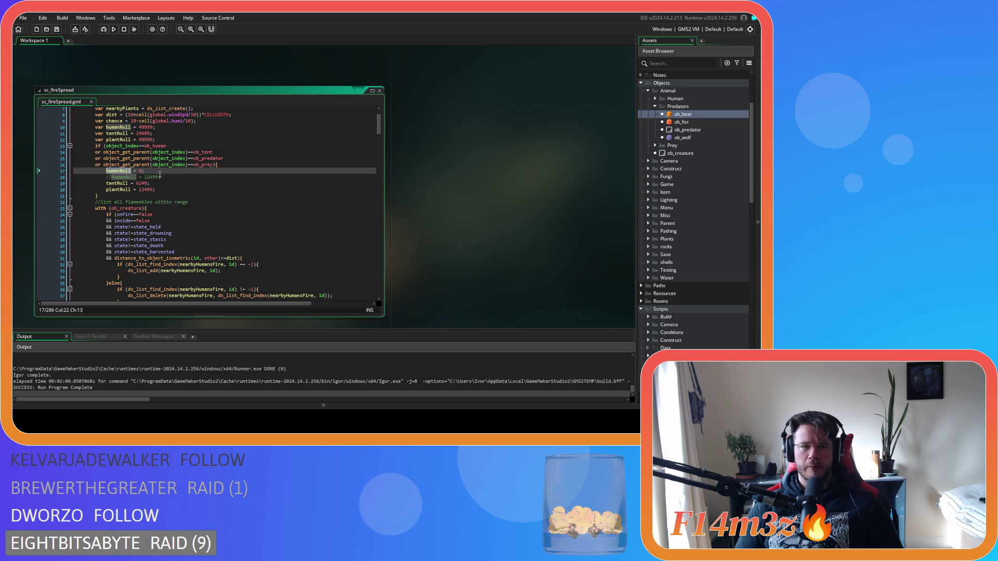
left_click(165, 171)
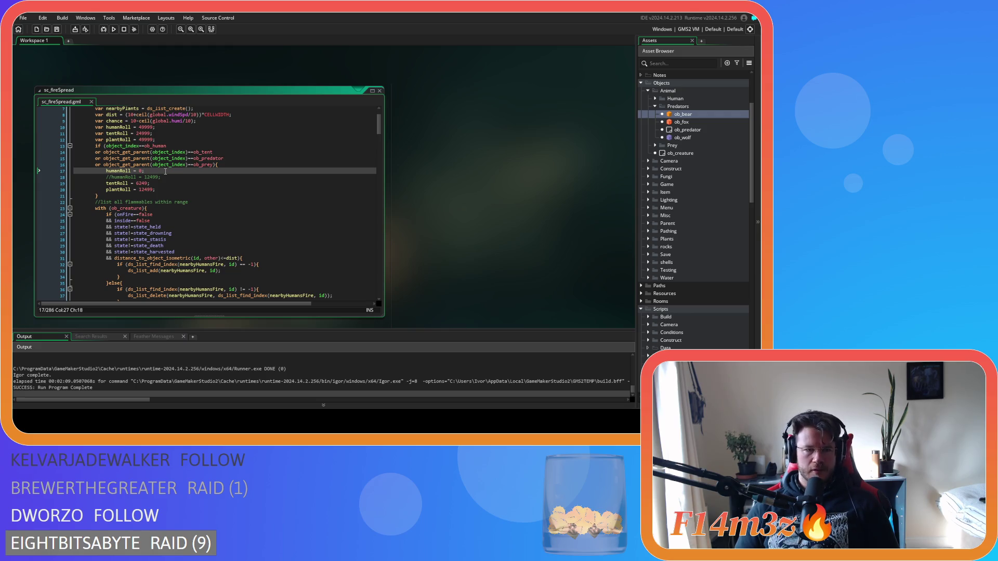
key("F5")
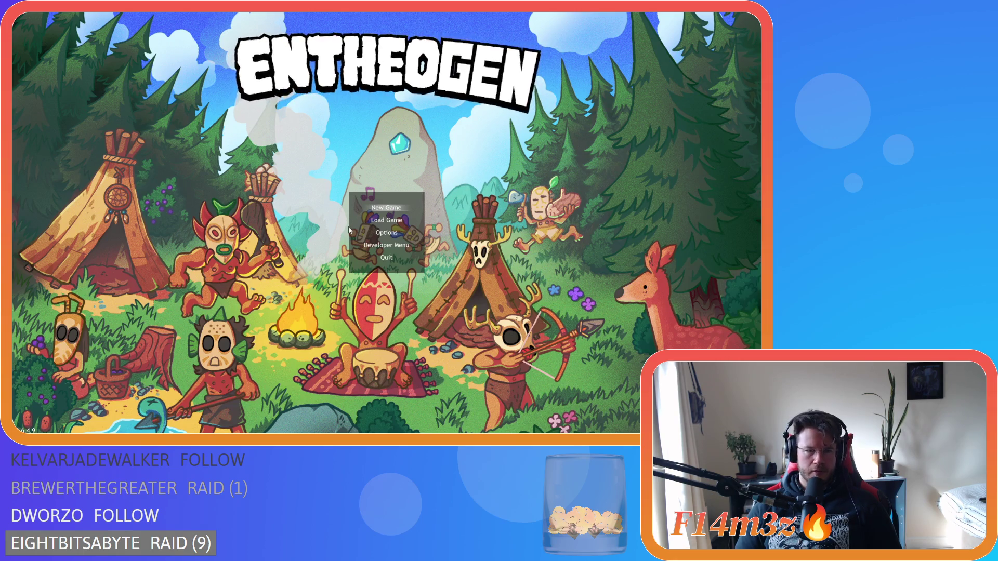
Choose Load Game on the Entheogen title menu to load the saved camp with tents.
key("Down")
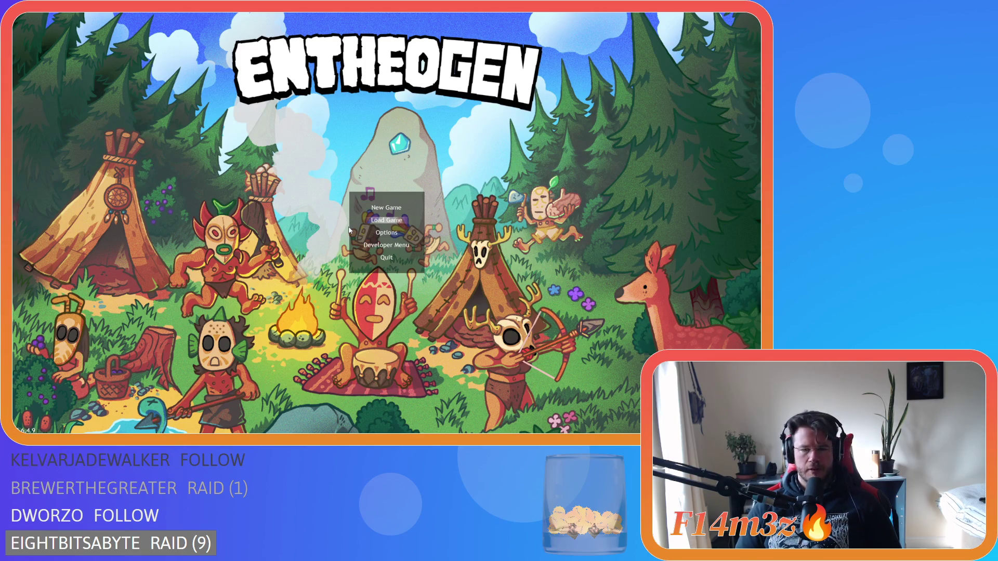
key("Return")
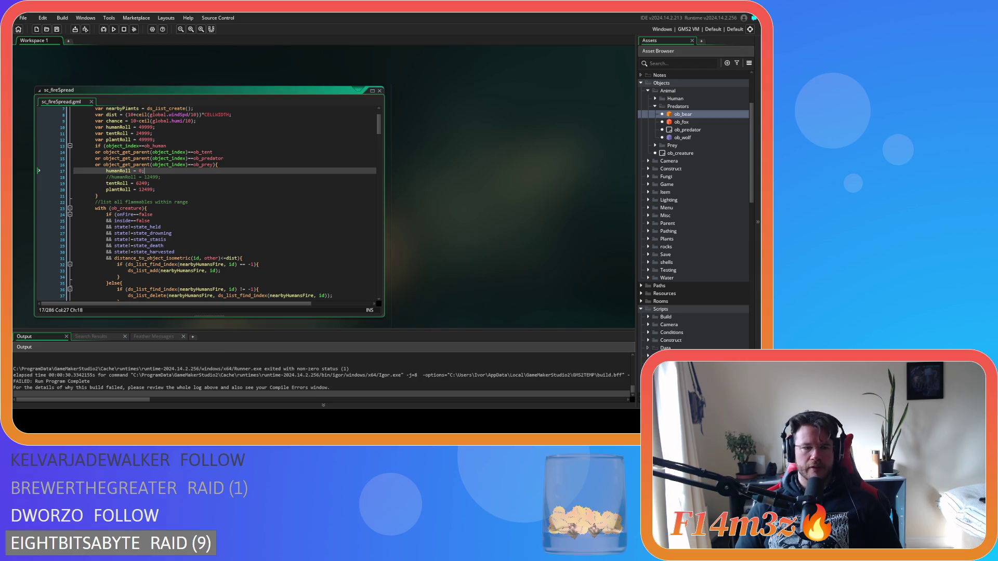
Inspect the state_death, state_drowning, state_stasis and state_held checks in the creature filter.
left_click(215, 213)
left_click(228, 246)
scroll(230, 237, "down", 3)
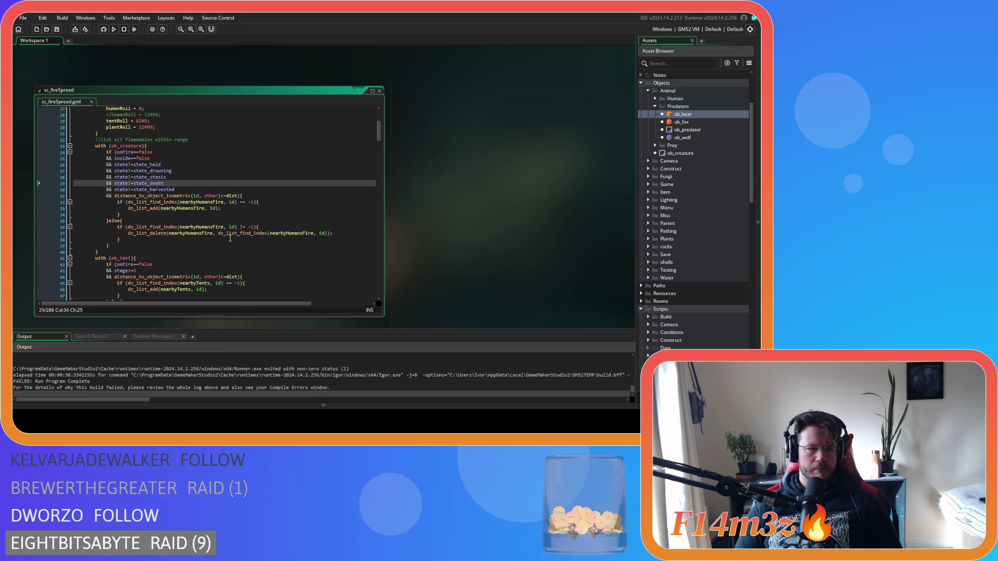
mouse_move(443, 249)
left_mouse_down()
mouse_move(484, 259)
mouse_move(508, 235)
left_mouse_up()
scroll(354, 225, "down", 2)
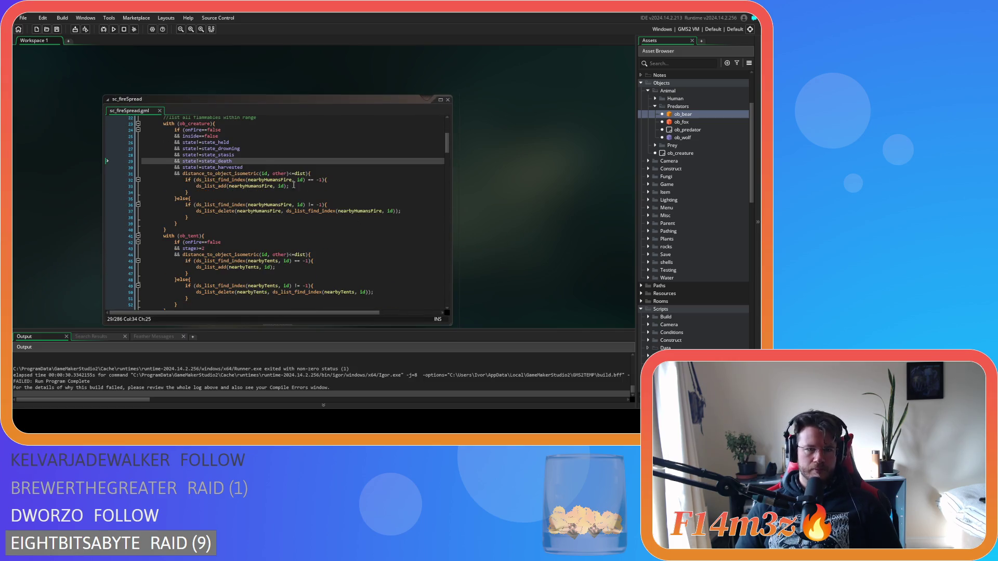
left_click(254, 150)
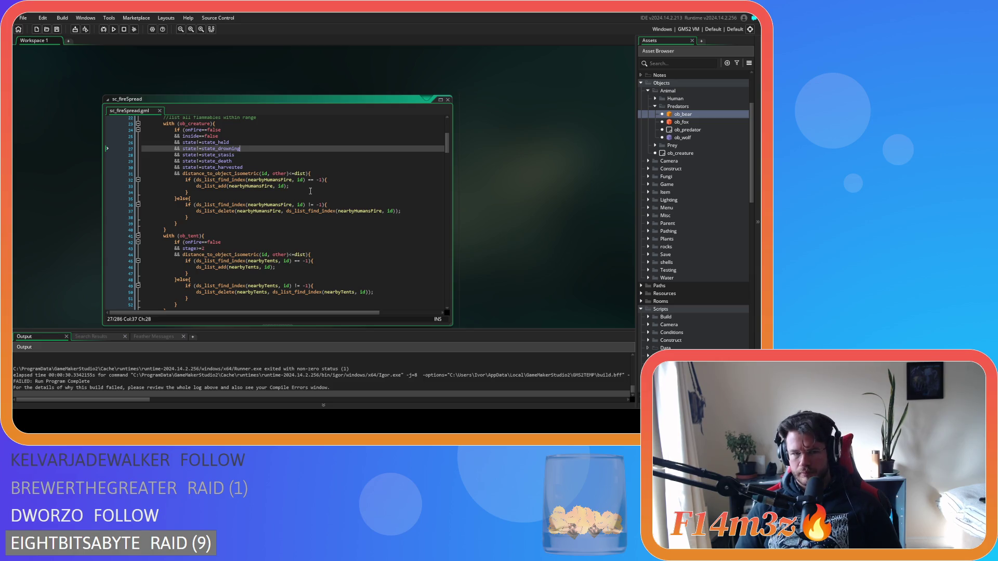
key("Down")
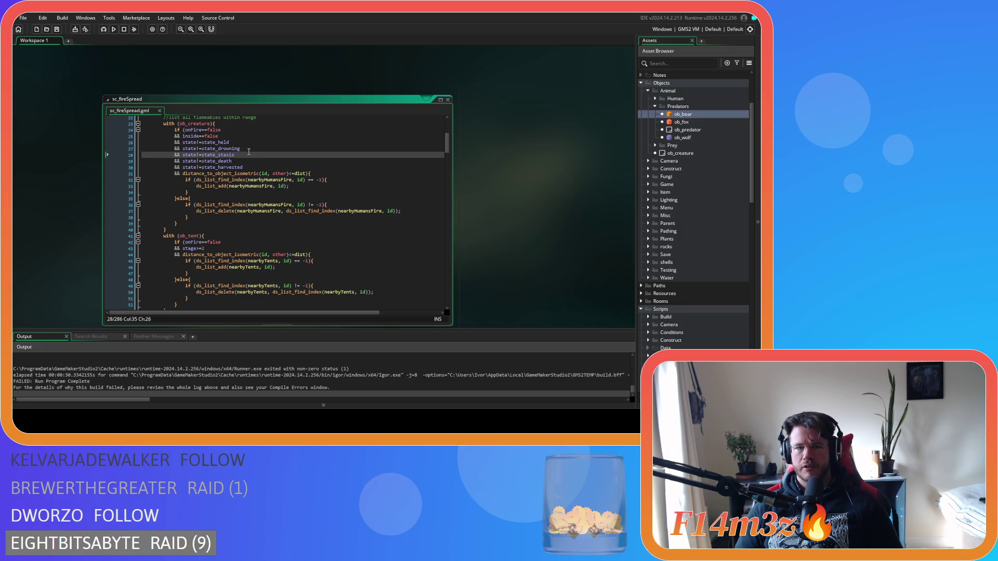
left_click(250, 149)
left_click(253, 143)
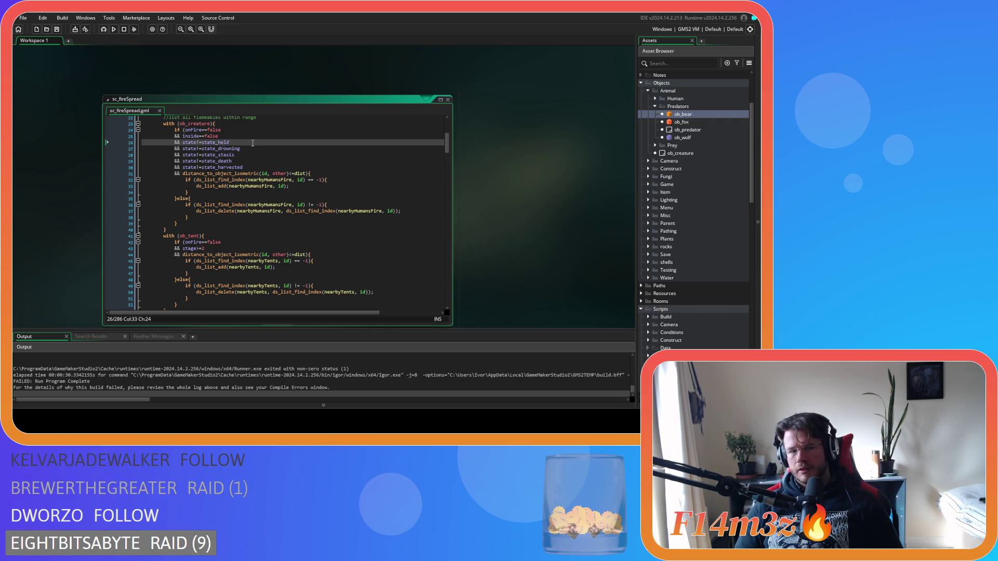
Delete the ob_predator and ob_prey parent condition lines so the if ends after ob_tent.
scroll(280, 197, "up", 4)
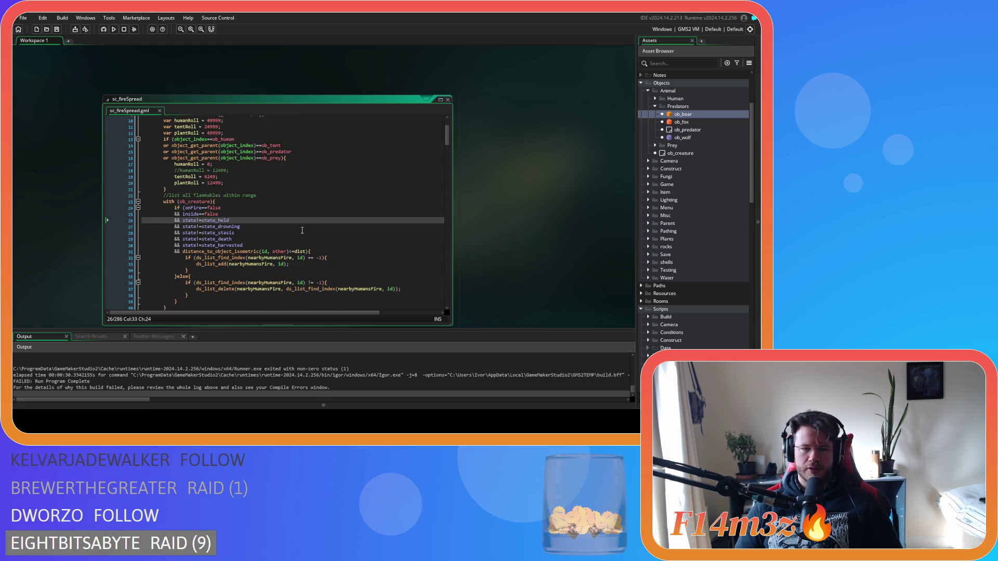
scroll(302, 230, "down", 3)
scroll(302, 230, "up", 4)
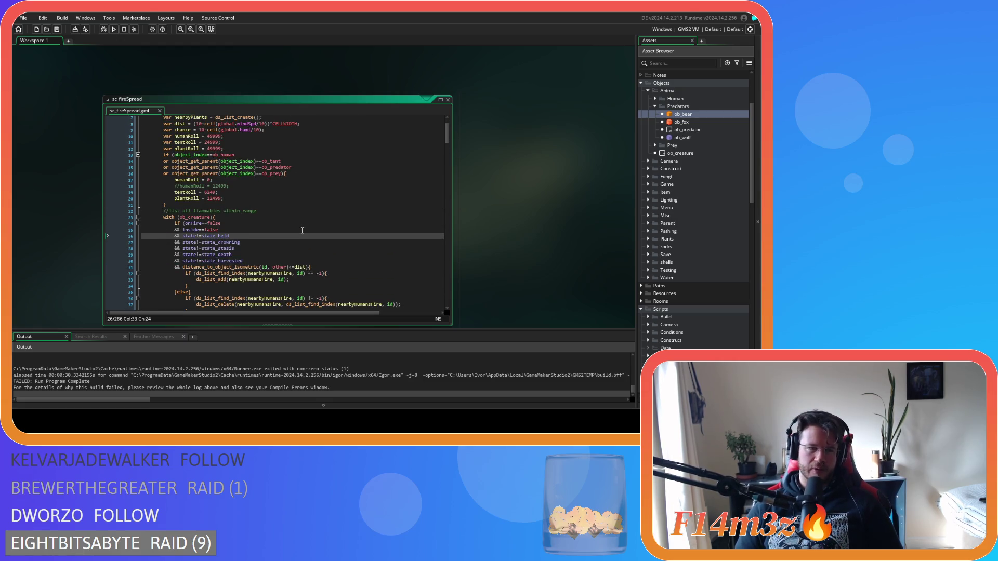
scroll(302, 230, "up", 2)
scroll(302, 231, "down", 20)
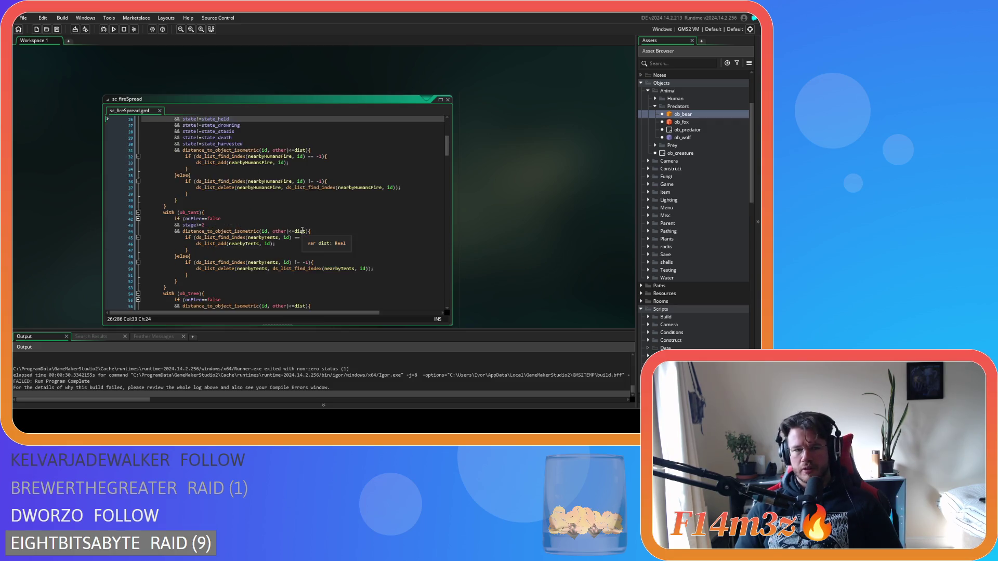
scroll(302, 231, "down", 5)
scroll(303, 233, "up", 20)
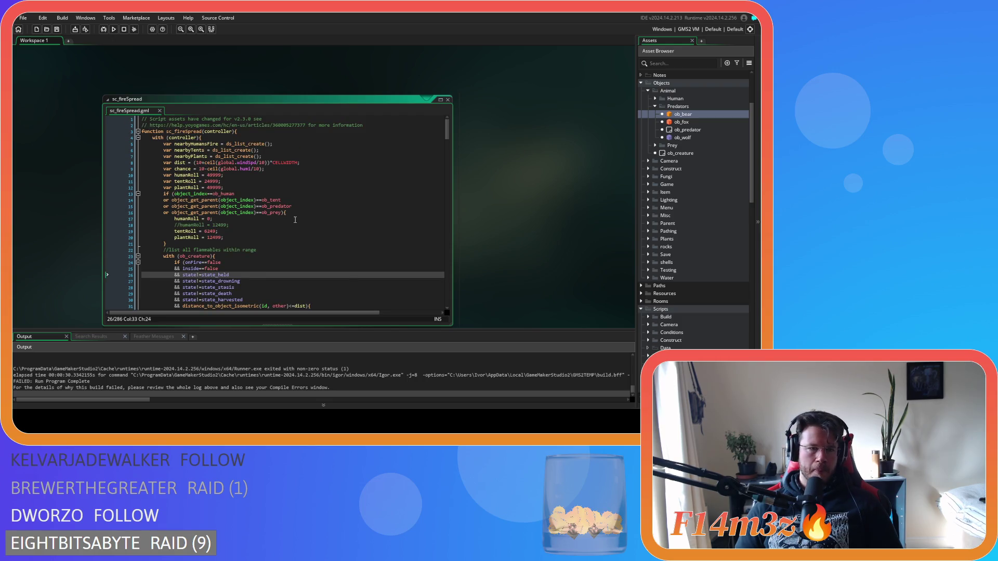
mouse_move(268, 207)
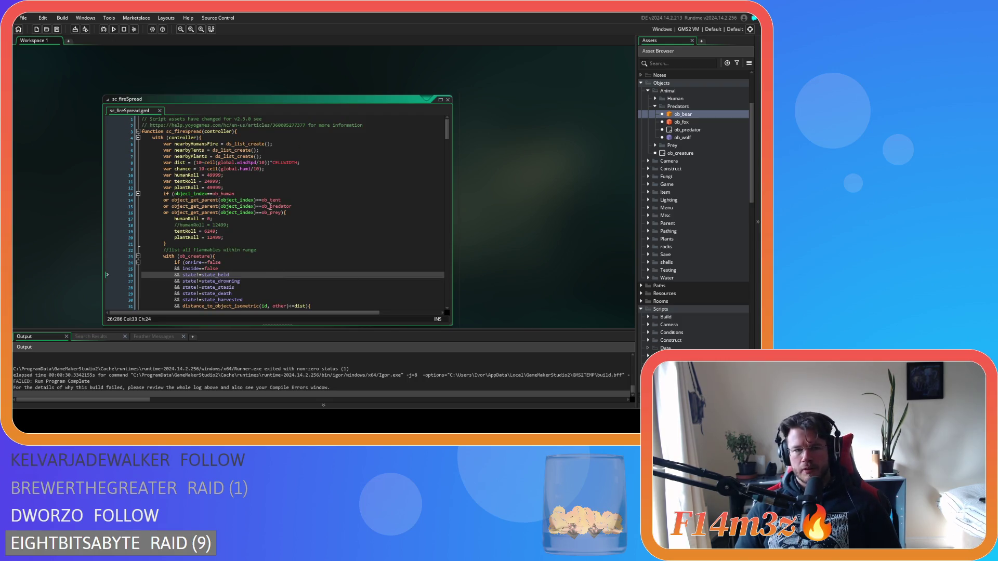
left_click_drag(284, 213, 121, 209)
key("BackSpace")
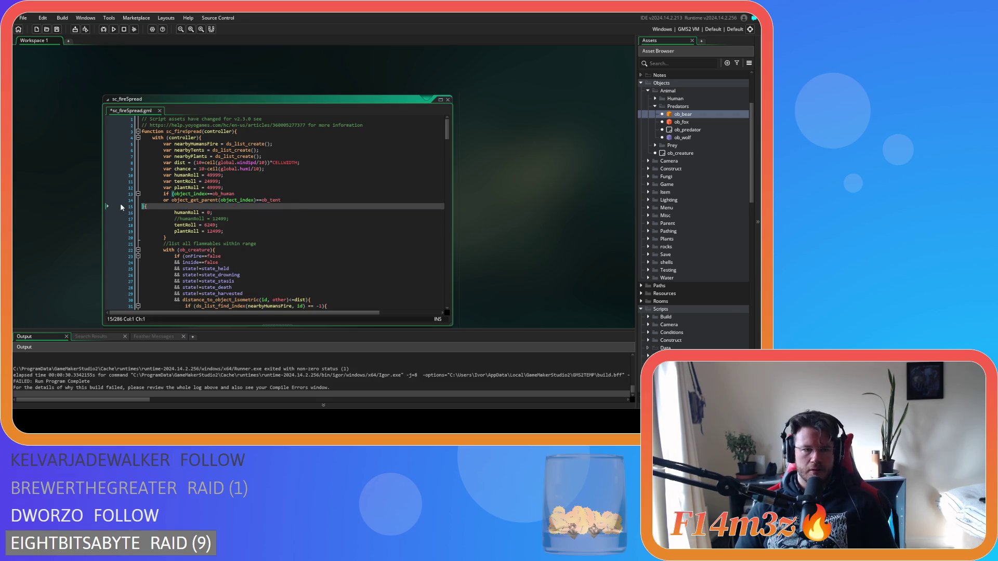
Close the ob_tent condition and add an animalRoll declaration copied from the humanRoll line, then save.
key("BackSpace")
left_click(302, 200)
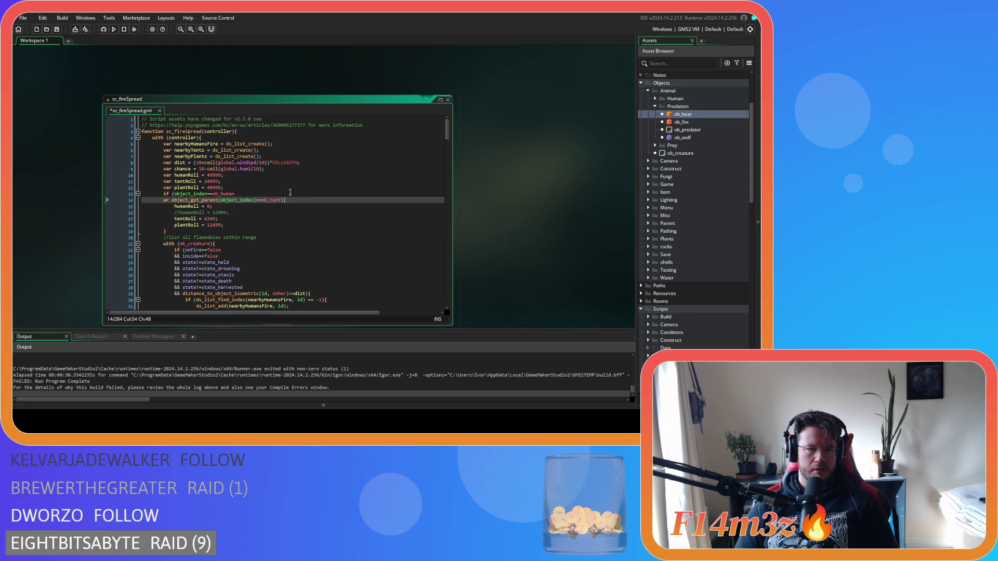
left_click(251, 180)
key("Up")
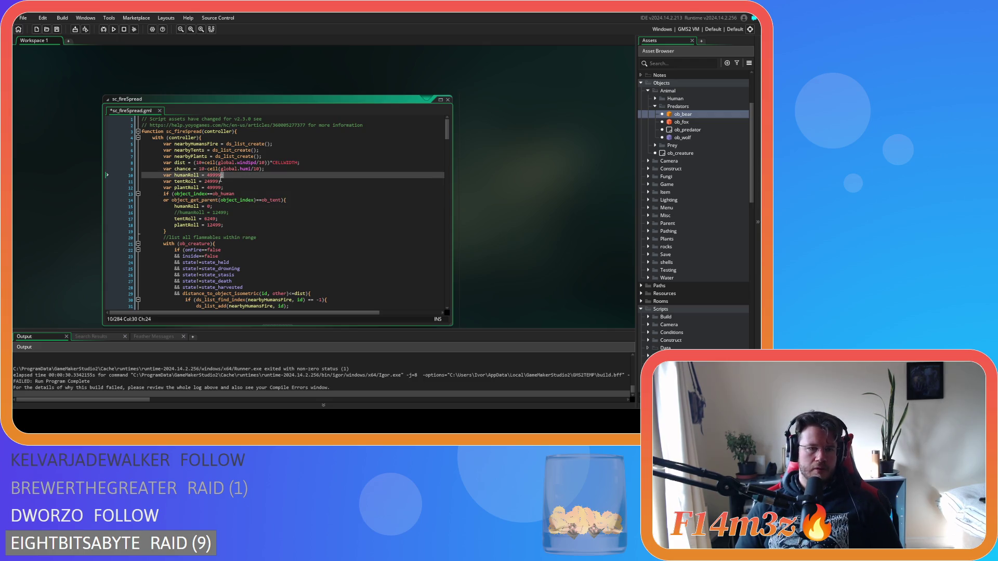
key("ctrl+d")
left_click(188, 182)
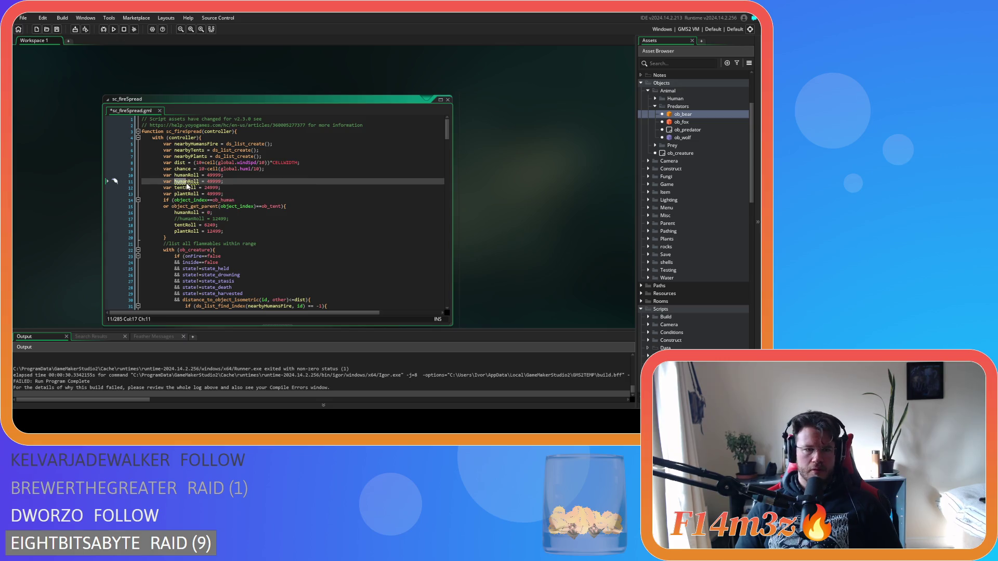
key("BackSpace")
key("BackSpace")
key("BackSpace")
type("animal")
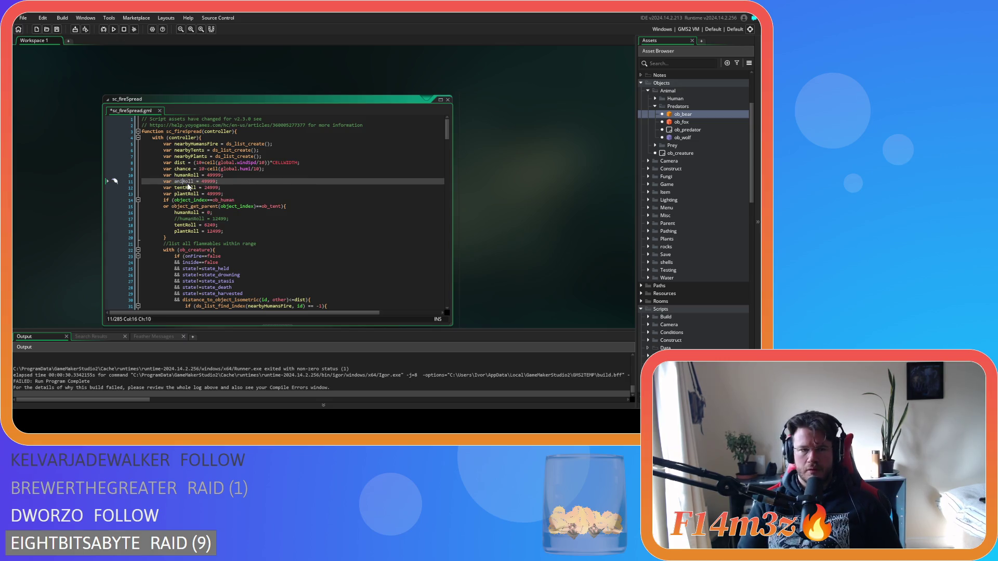
left_click(268, 182)
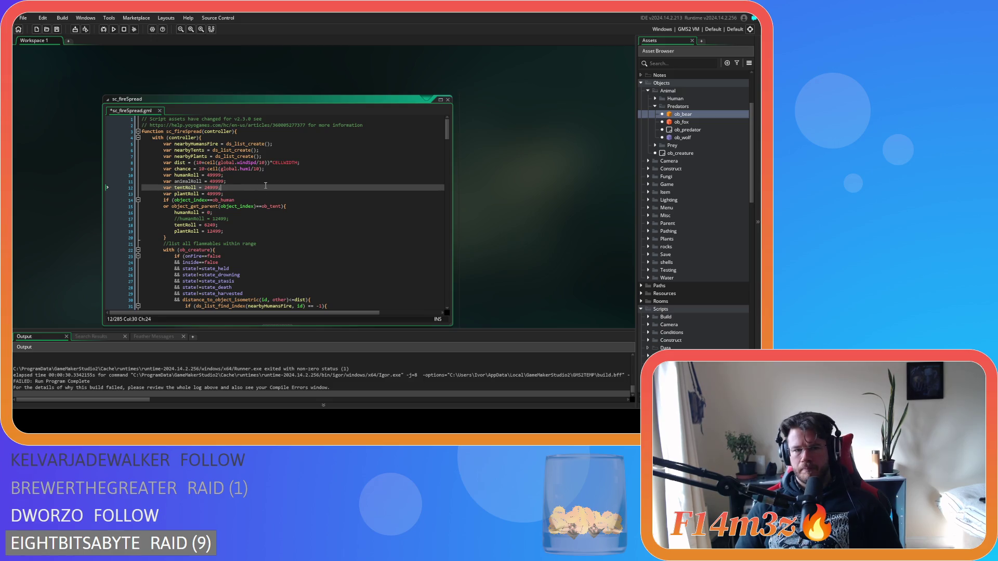
key("ctrl+s")
In the human/tent branch, replace humanRoll = 0 with the uncommented humanRoll = 12499 and save.
scroll(268, 182, "down", 5)
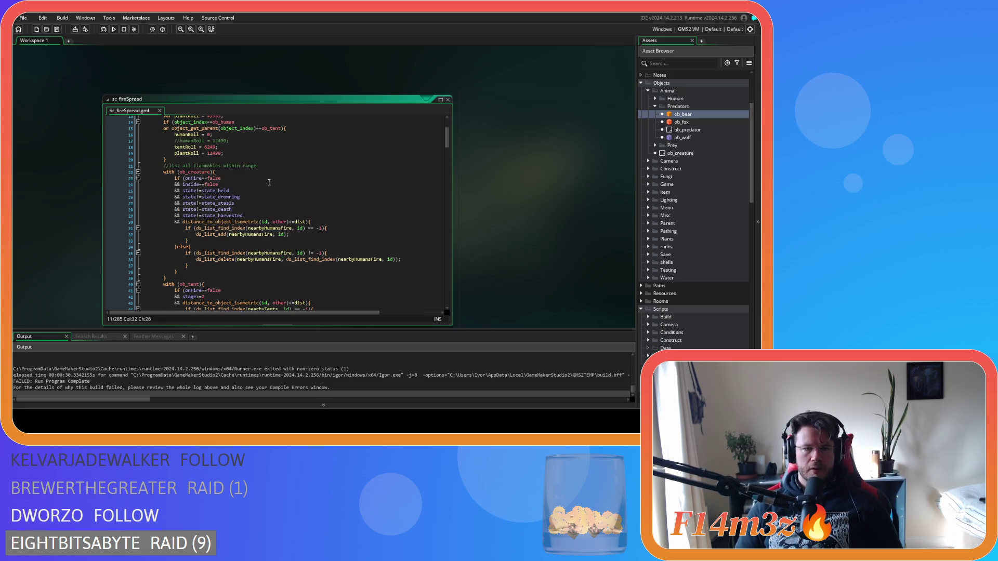
scroll(269, 182, "up", 3)
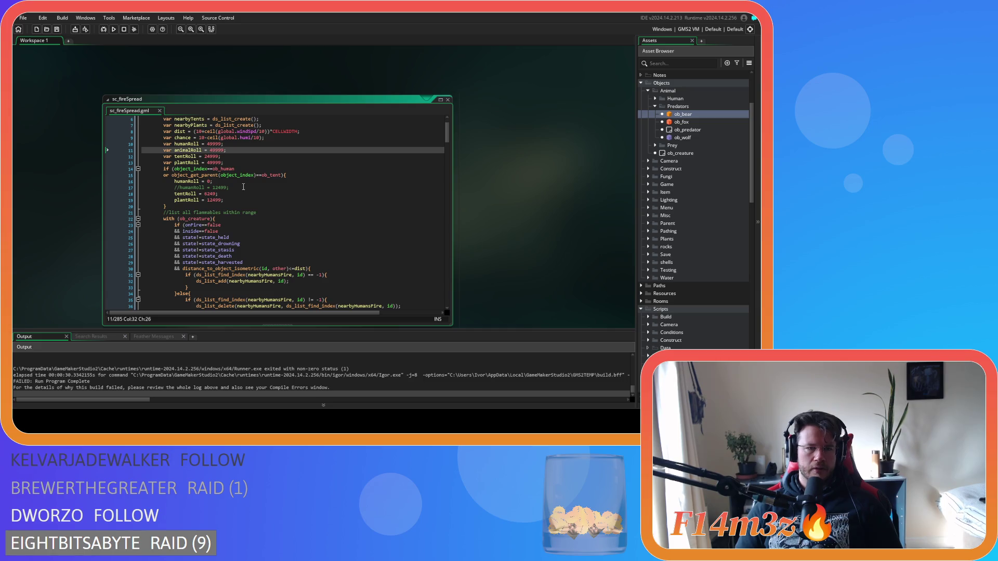
left_click_drag(239, 182, 154, 178)
left_click(112, 183)
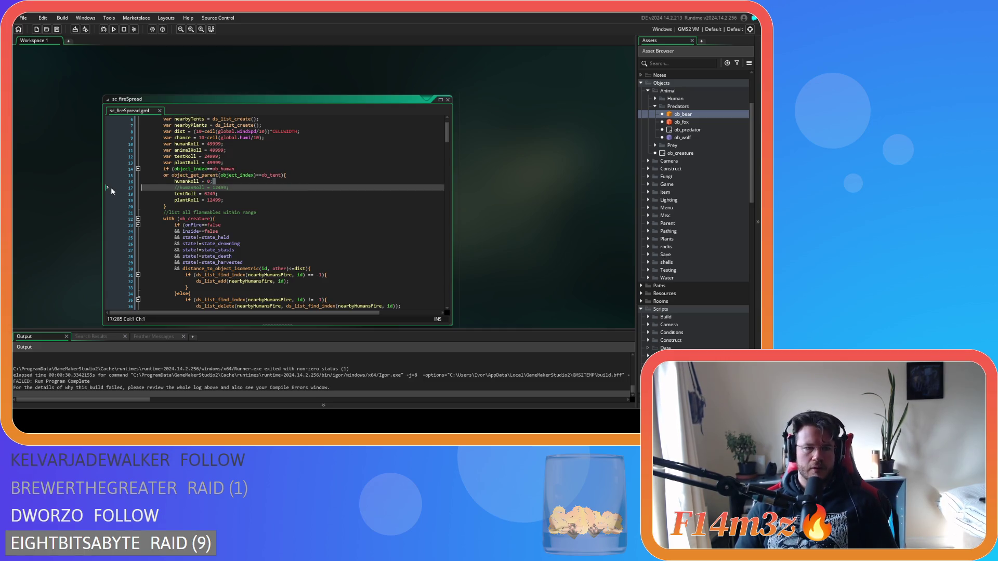
key("Delete")
left_click(241, 183)
key("ctrl+shift+k")
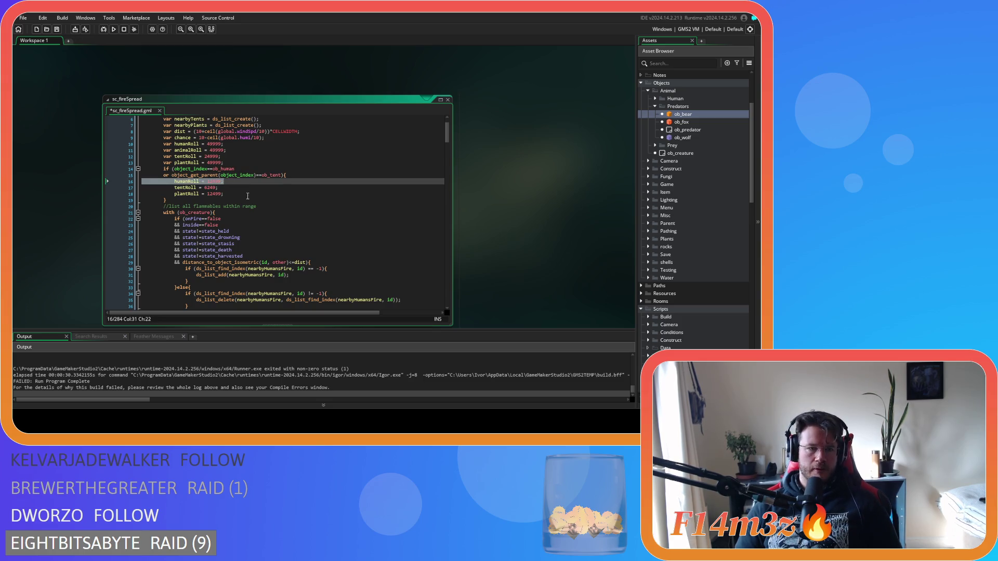
key("ctrl+s")
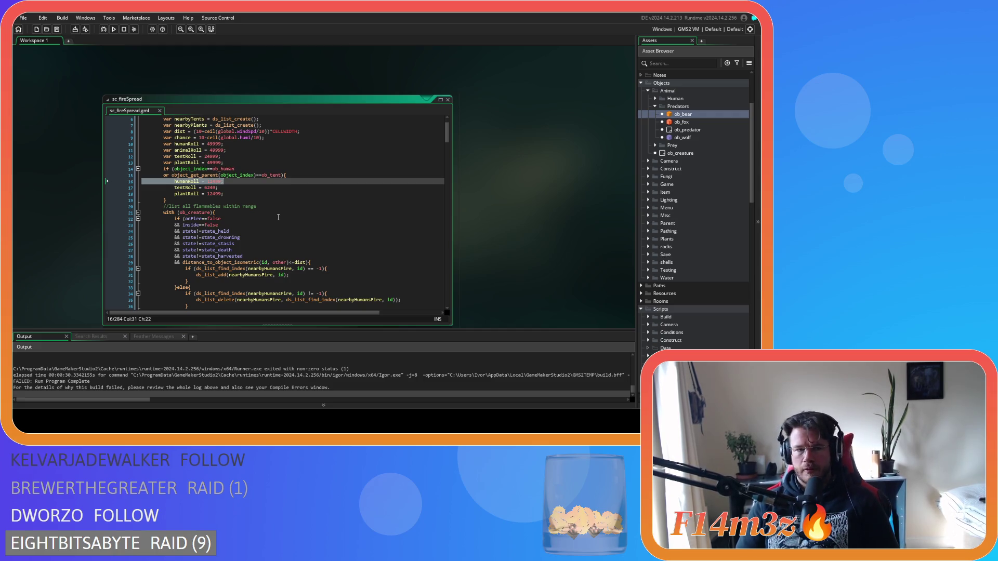
left_click(283, 207)
scroll(287, 204, "down", 3)
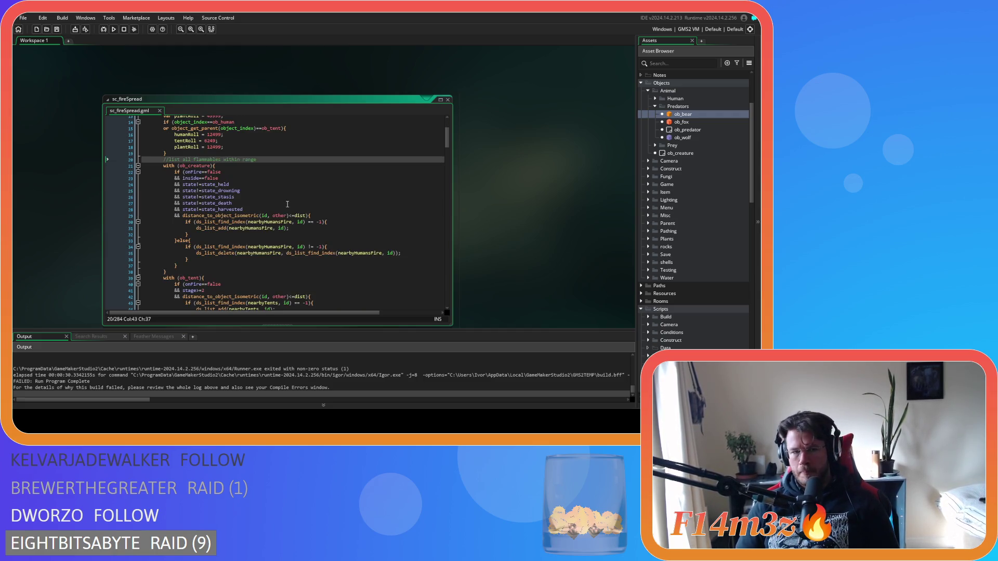
Change the fire loop's with(ob_creature) to with(ob_human) and save.
double_click(188, 166)
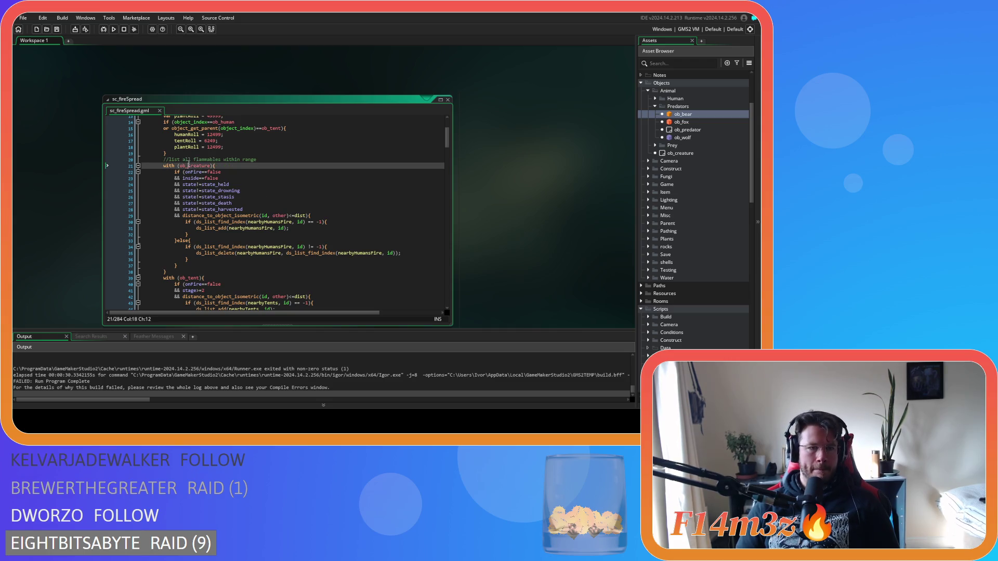
type("ob_human")
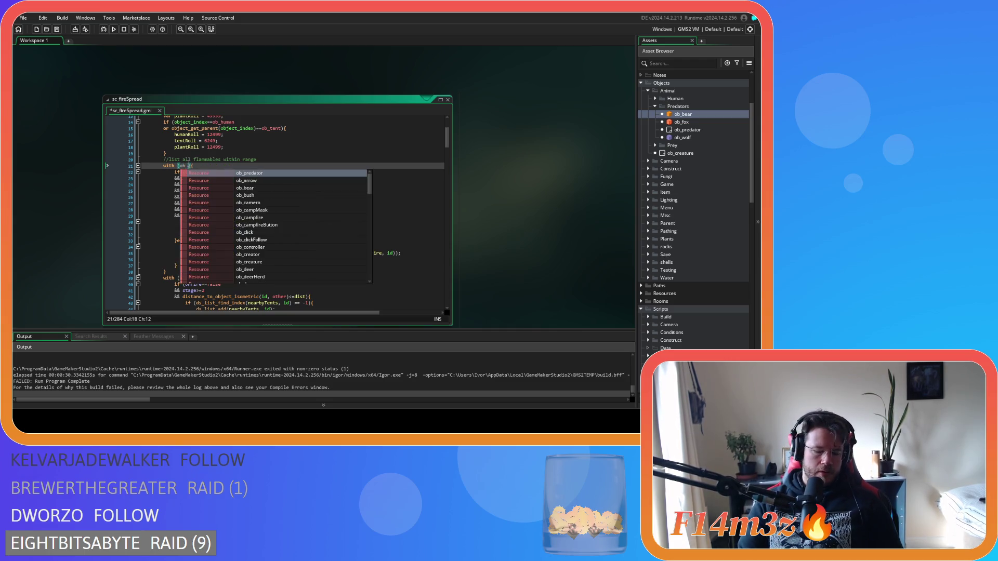
key("ctrl+s")
scroll(167, 177, "down", 1)
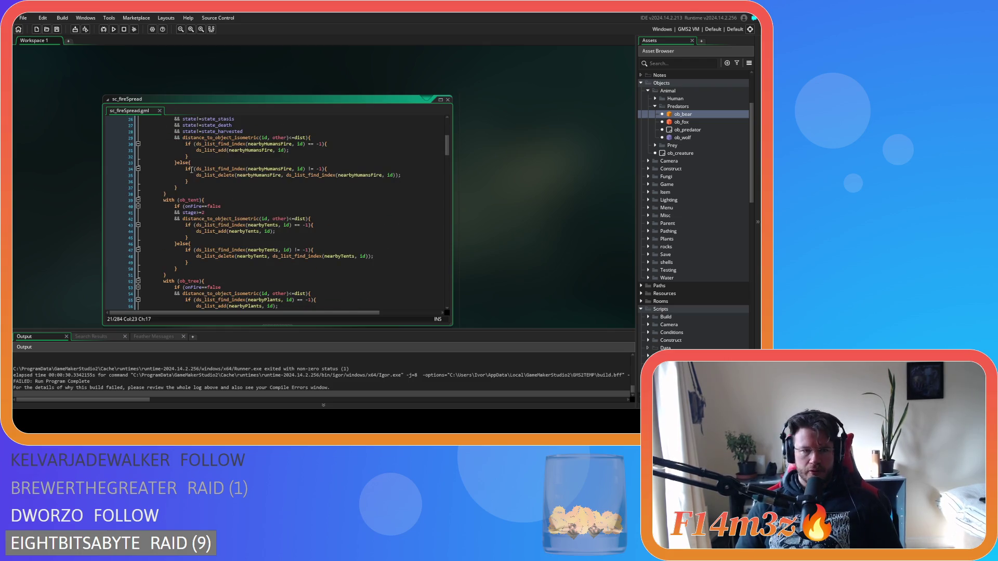
Duplicate the ob_human loop and retarget the copy to ob_predator.
key("shift+Up")
key("shift+Up")
key("shift+Up")
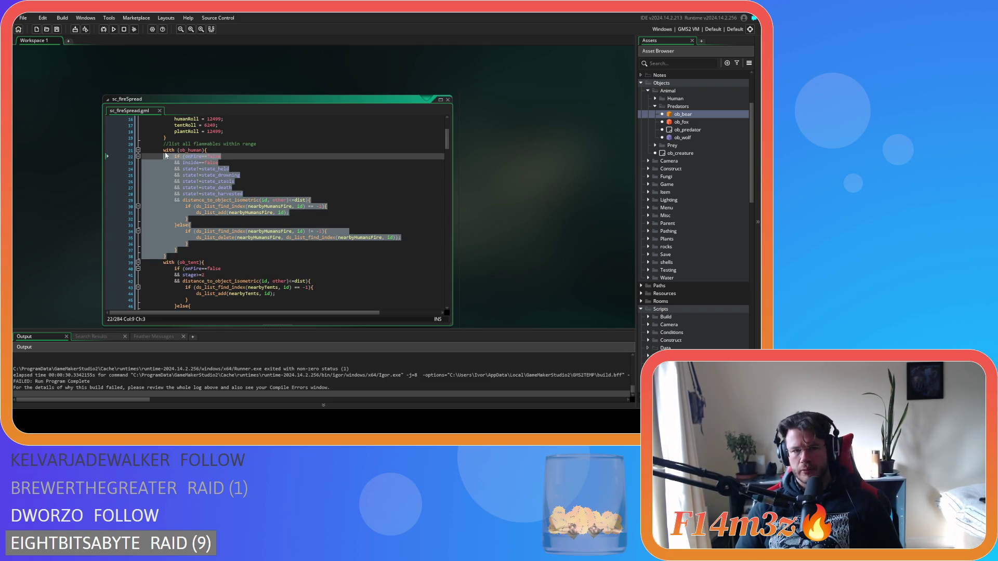
key("ctrl+d")
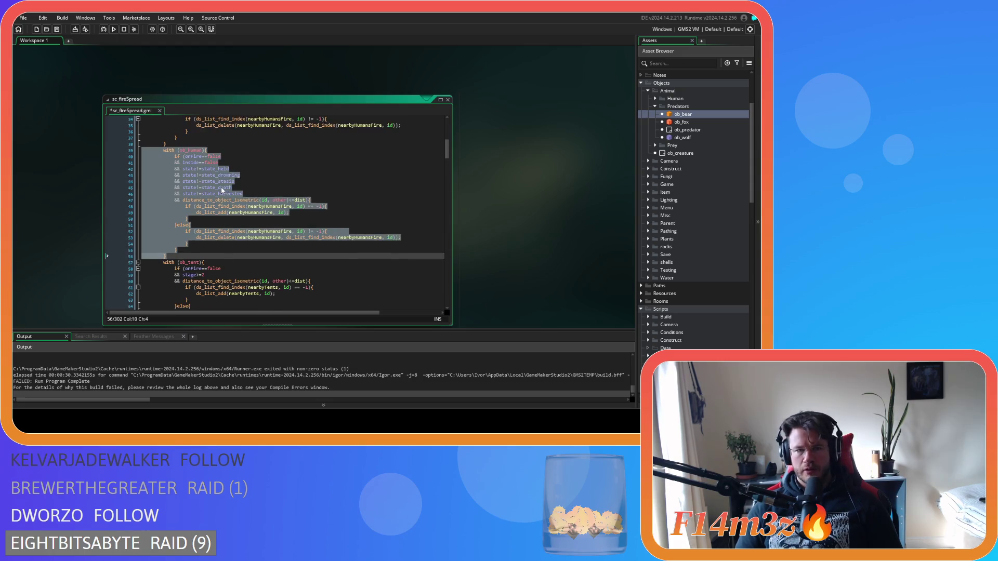
left_click_drag(189, 167, 203, 168)
scroll(240, 183, "up", 3)
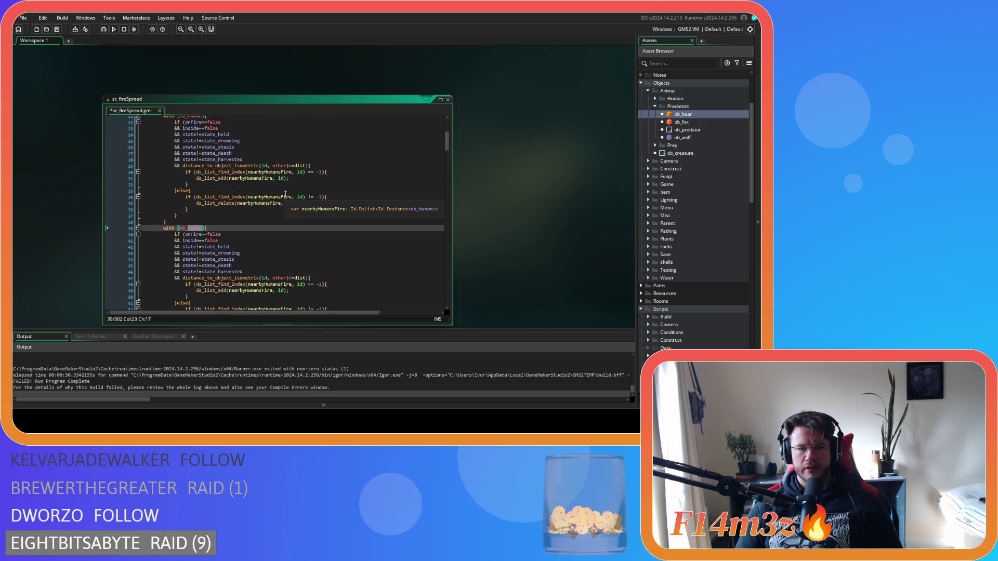
scroll(285, 194, "down", 2)
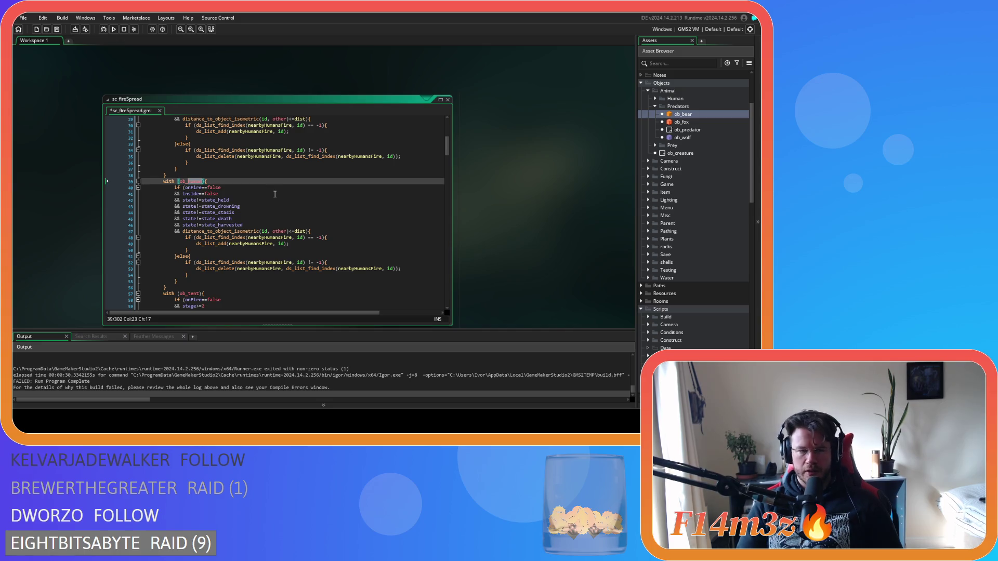
type("pred")
key("Return")
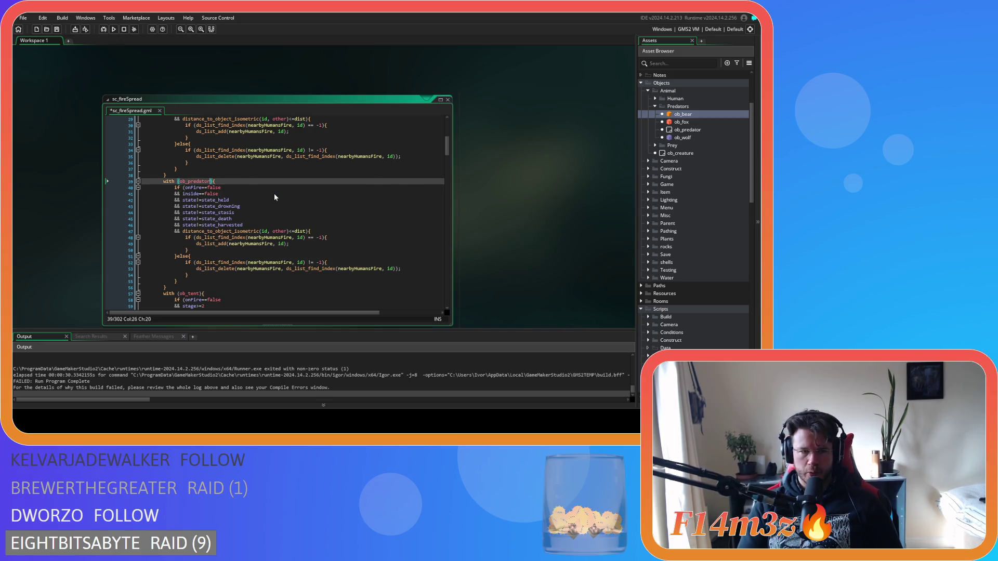
Duplicate the ob_predator loop and retarget the copy to ob_prey.
left_click_drag(168, 287, 162, 181)
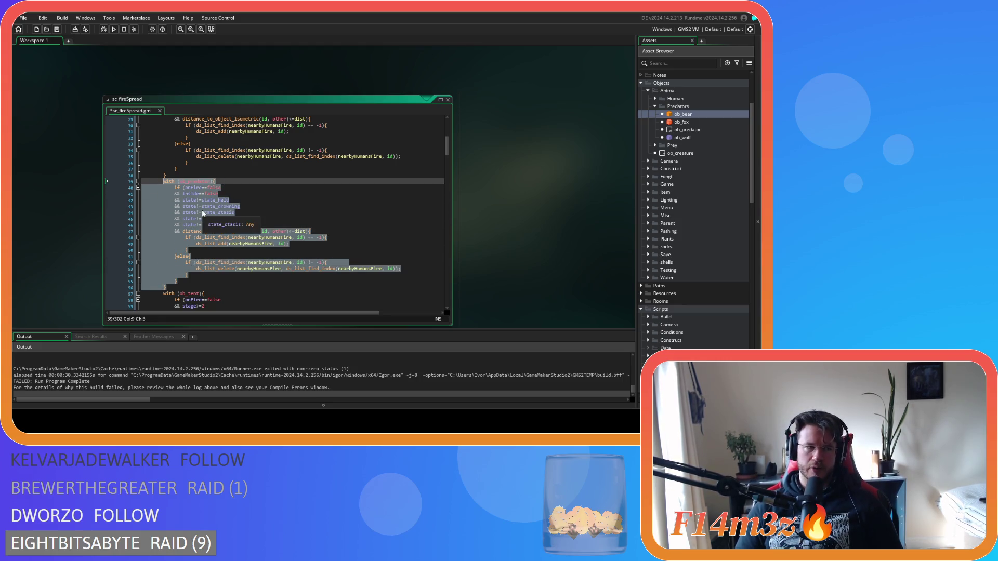
key("ctrl+d")
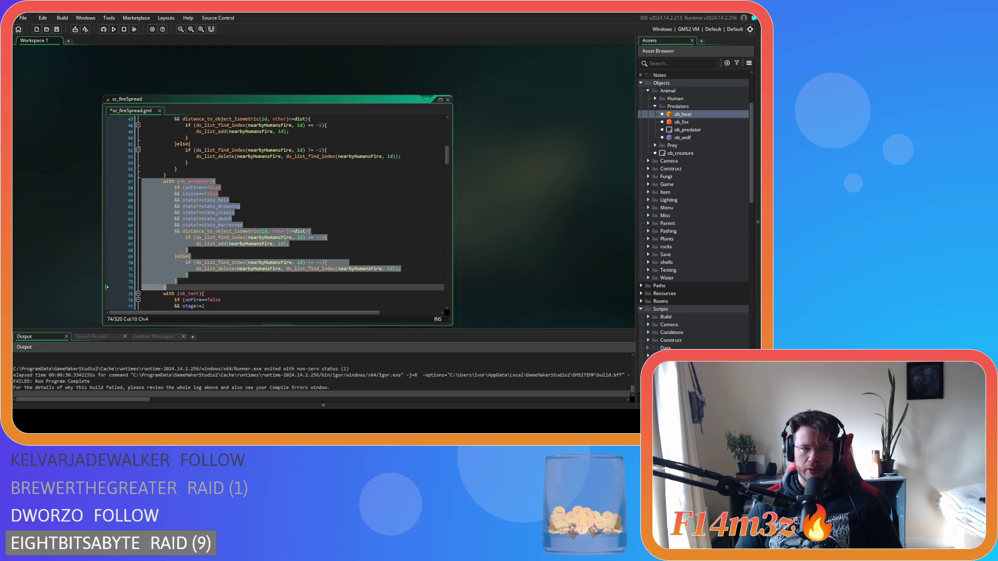
left_click(208, 183)
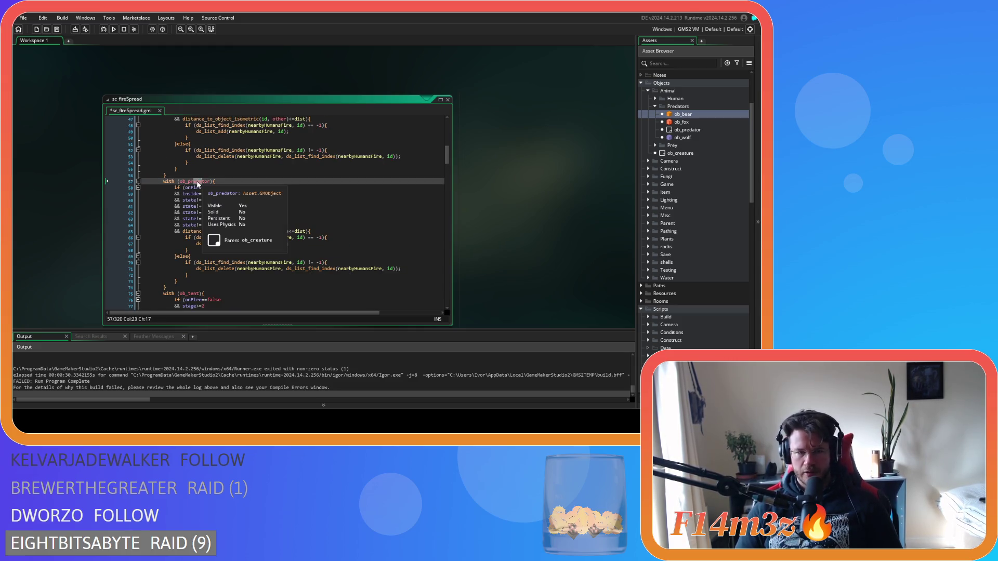
type("y")
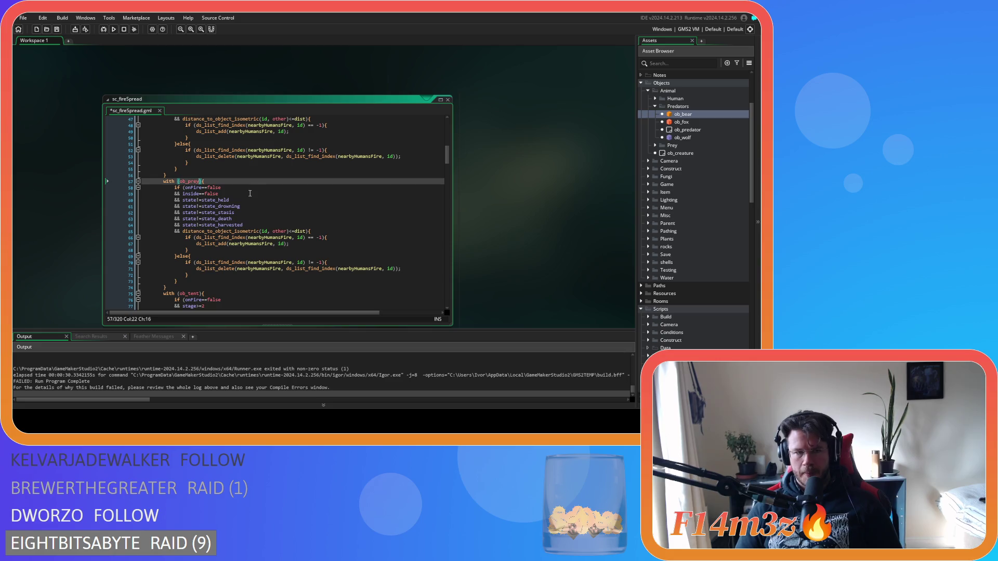
scroll(283, 221, "up", 6)
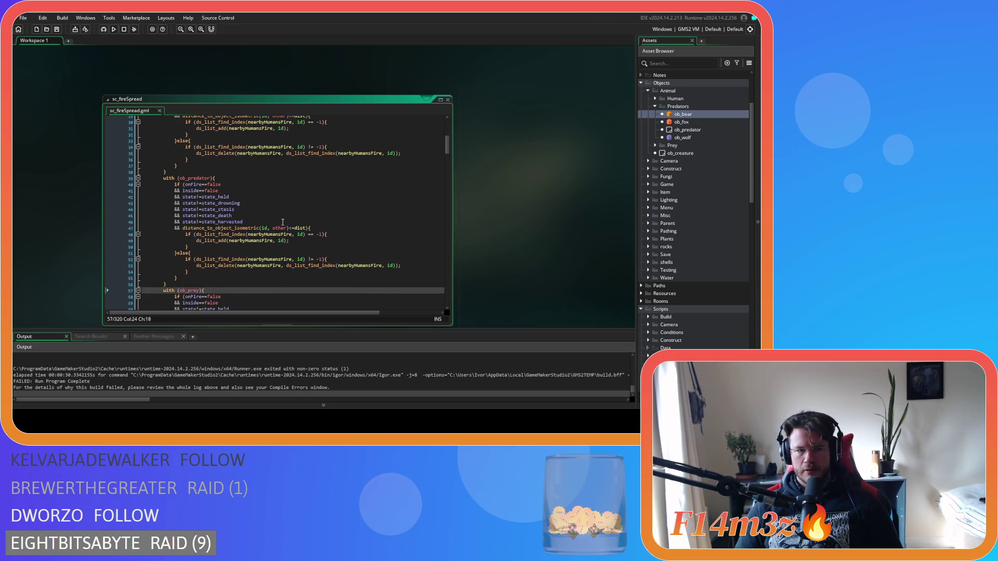
scroll(283, 222, "down", 3)
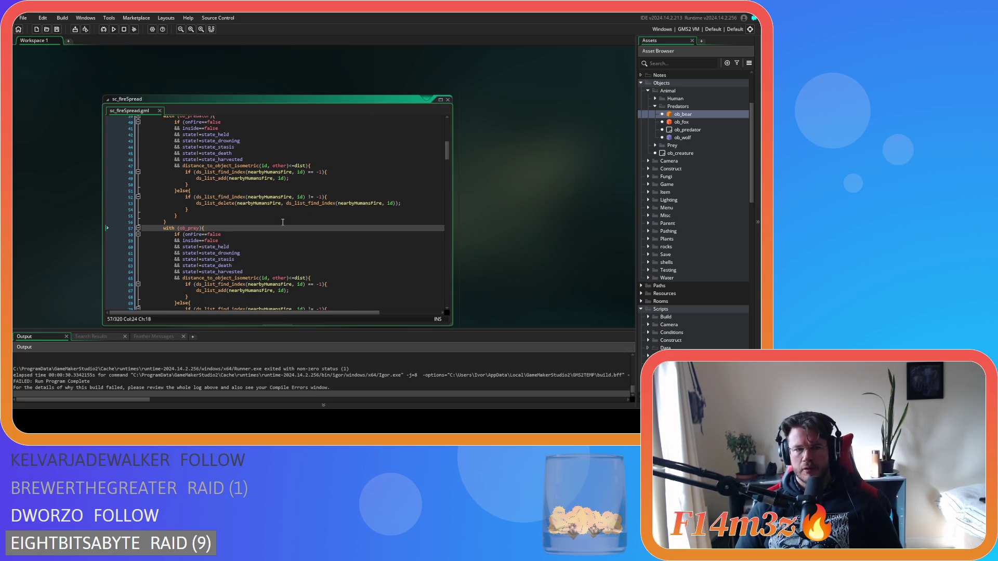
scroll(275, 199, "up", 3)
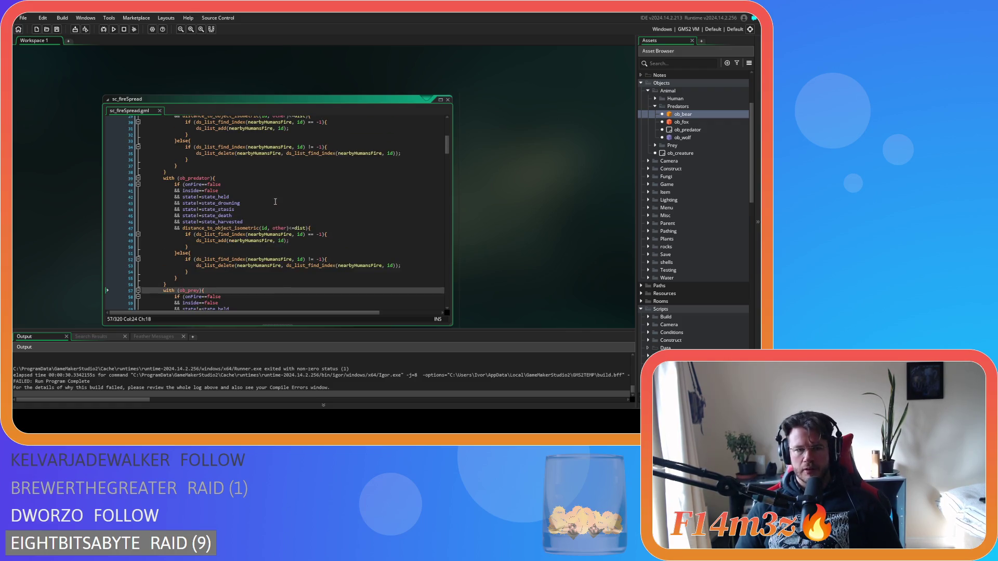
scroll(275, 202, "up", 9)
Declare a nearbyAnimalsFire list by duplicating the nearbyHumansFire declaration, and save.
left_click(283, 146)
key("ctrl+d")
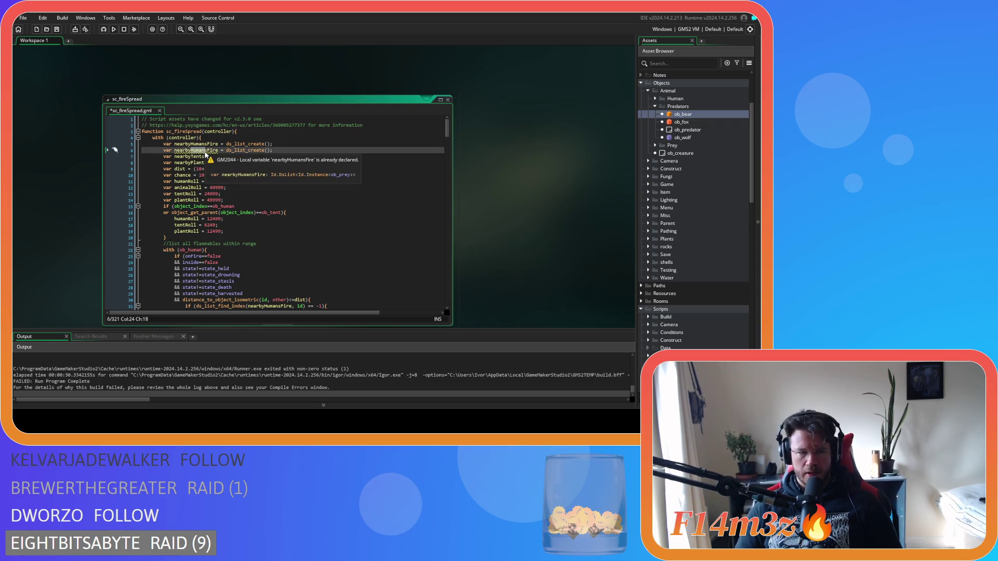
type("Animals")
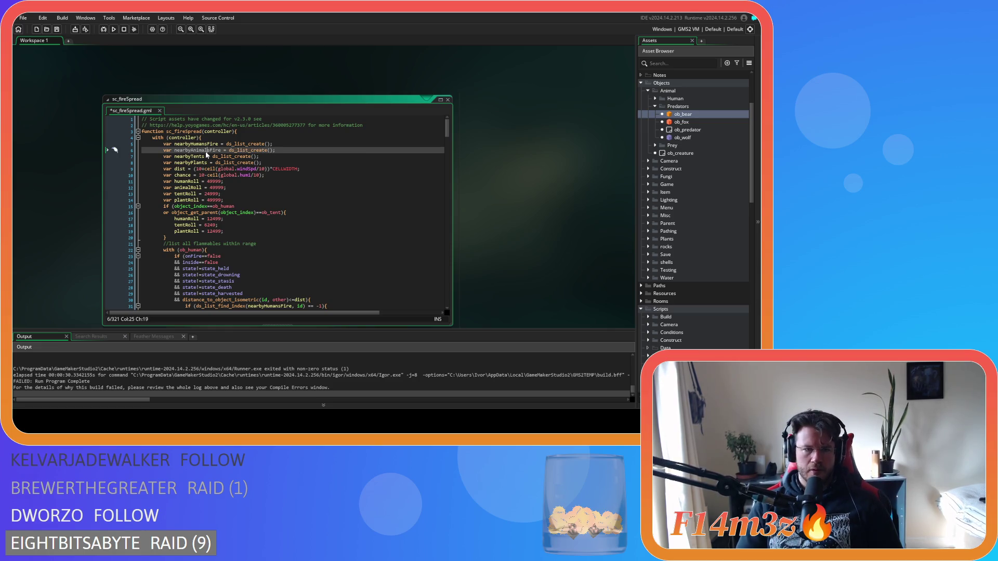
key("ctrl+s")
scroll(289, 170, "down", 2)
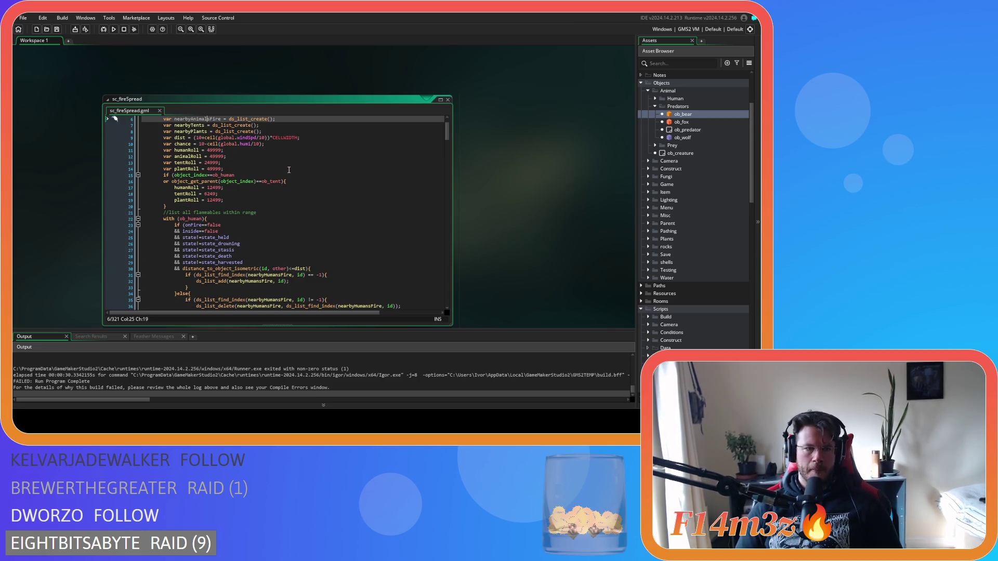
scroll(289, 170, "down", 2)
scroll(289, 170, "down", 8)
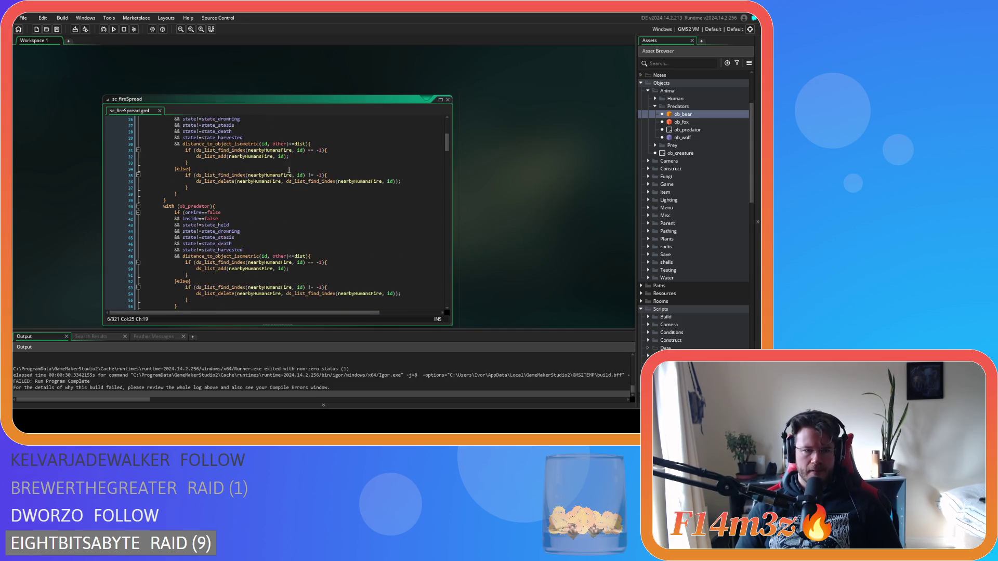
scroll(275, 171, "up", 9)
scroll(275, 172, "up", 3)
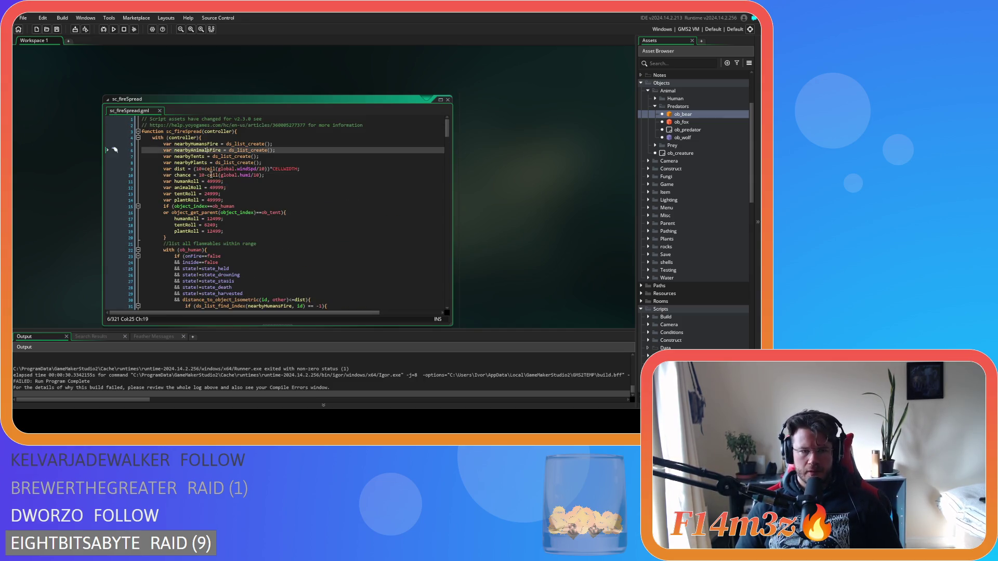
scroll(266, 169, "down", 4)
scroll(266, 169, "down", 7)
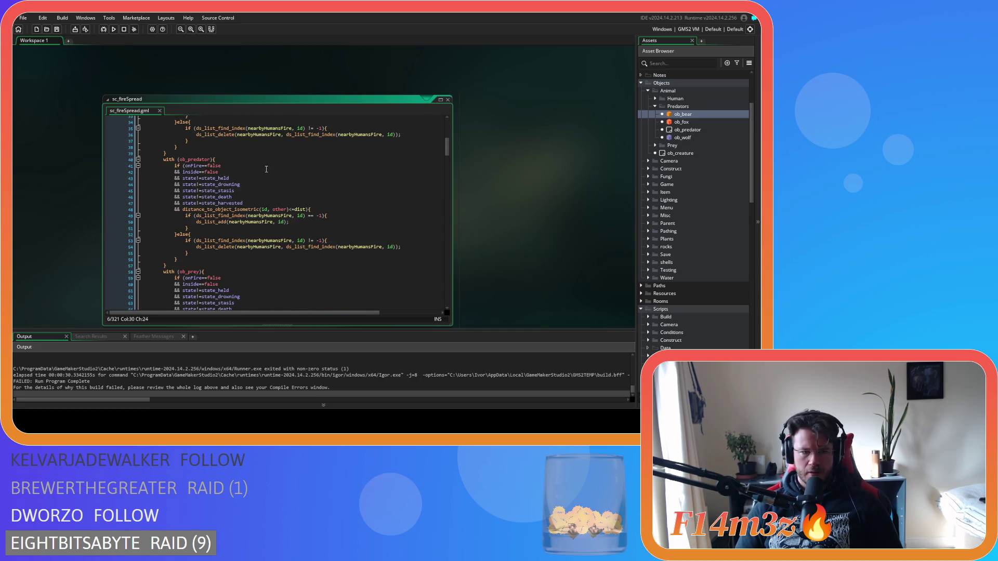
Point the ob_predator block's list find, add and delete calls at nearbyAnimalsFire.
mouse_move(248, 215)
left_mouse_down()
mouse_move(261, 222)
mouse_move(261, 247)
left_mouse_up()
type("Animals")
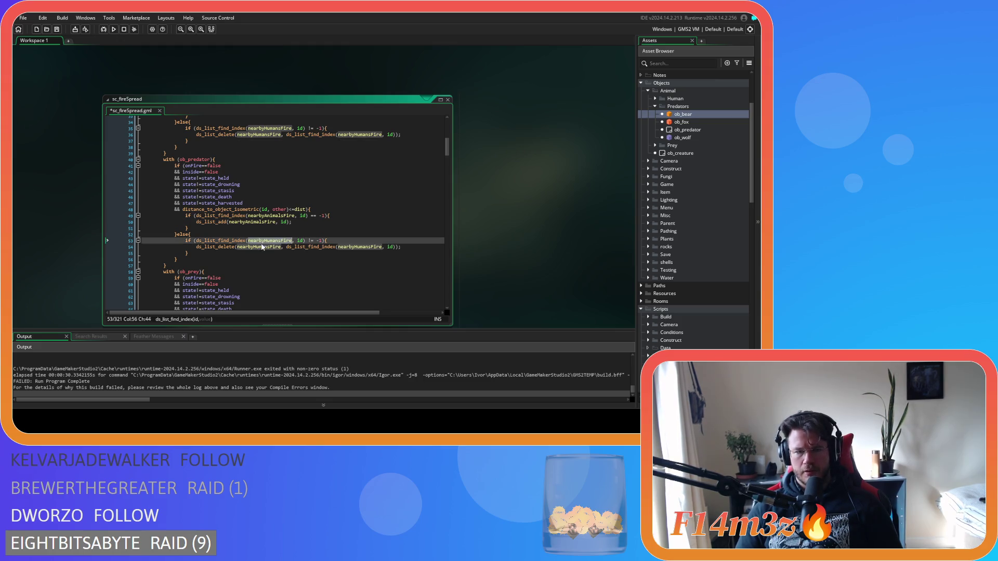
type("Animals")
left_click_drag(357, 246, 373, 247)
type("Animals")
scroll(263, 212, "down", 7)
Switch the ob_prey block's list references to nearbyAnimalsFire and delete the drowning/stasis conditions.
mouse_move(261, 203)
left_mouse_down()
mouse_move(274, 203)
mouse_move(259, 209)
mouse_move(274, 228)
left_mouse_up()
type("Animals")
left_click(251, 212)
type("AnimalsAnimals")
double_click(260, 234)
type("nearbyAnimalsFire")
double_click(357, 234)
type("nearbyAnimalsFire")
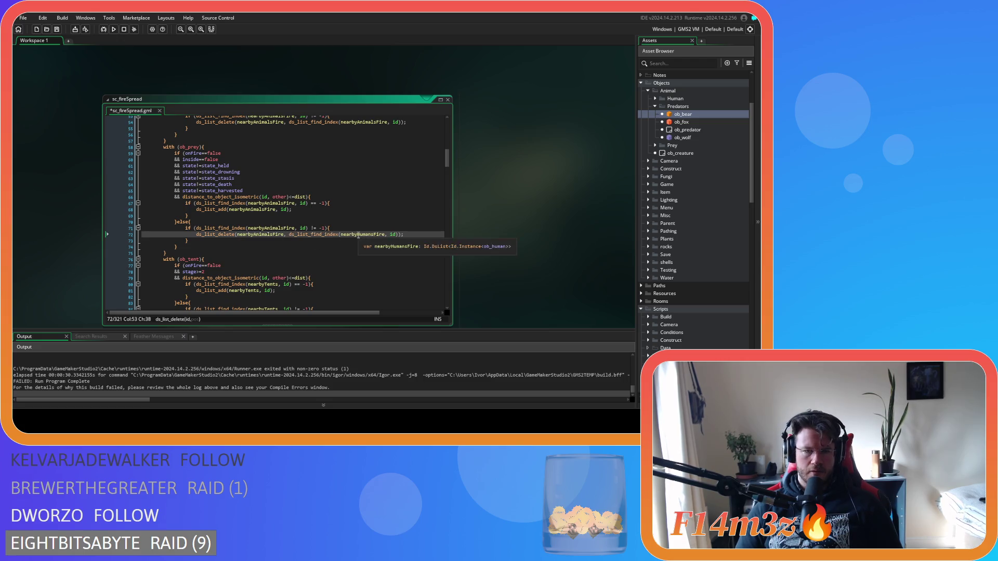
left_click_drag(143, 172, 143, 185)
key("BackSpace")
Duplicate the nearbyHumansFire fire-spreading loop block.
scroll(242, 200, "down", 2)
scroll(242, 199, "down", 20)
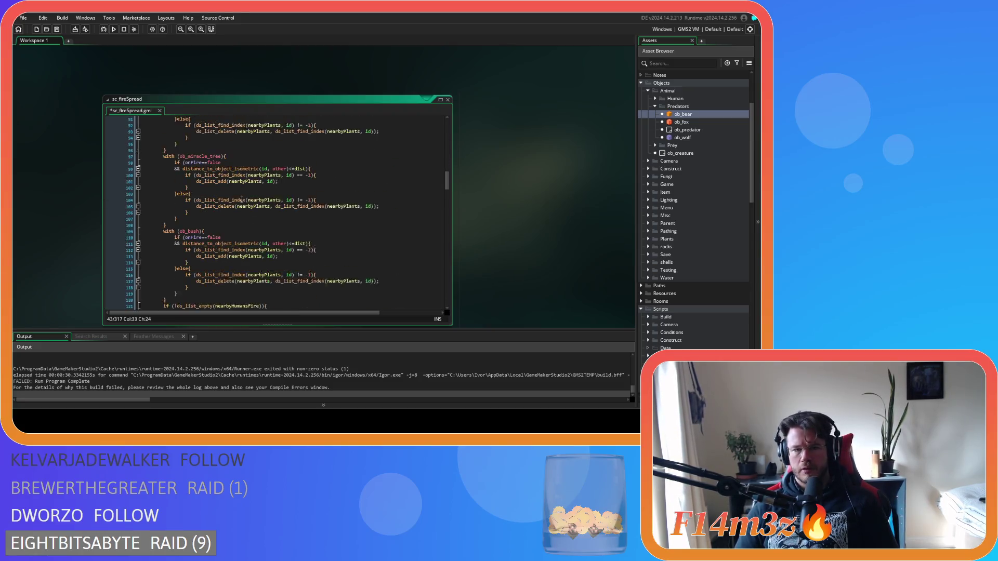
scroll(243, 197, "down", 18)
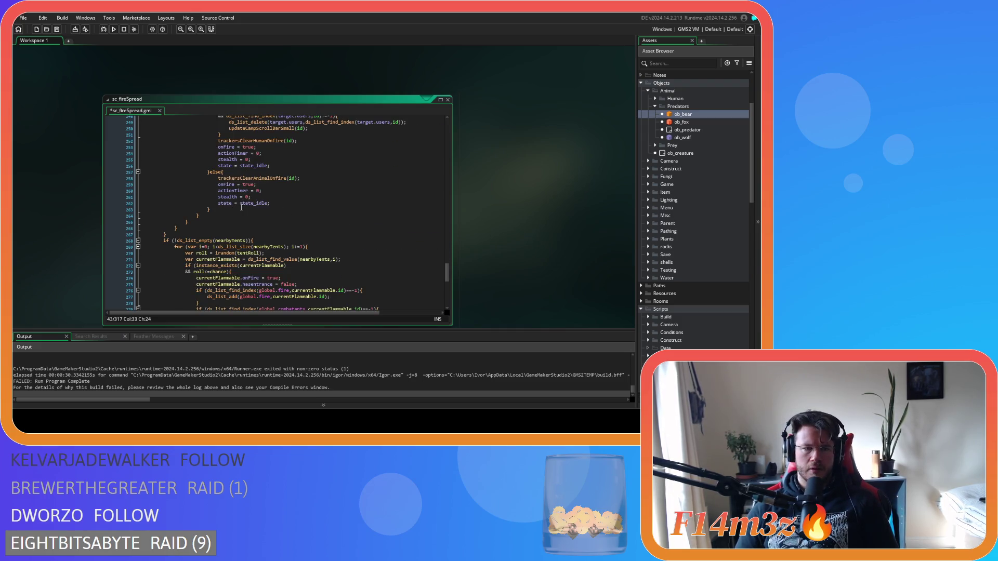
left_click(193, 233)
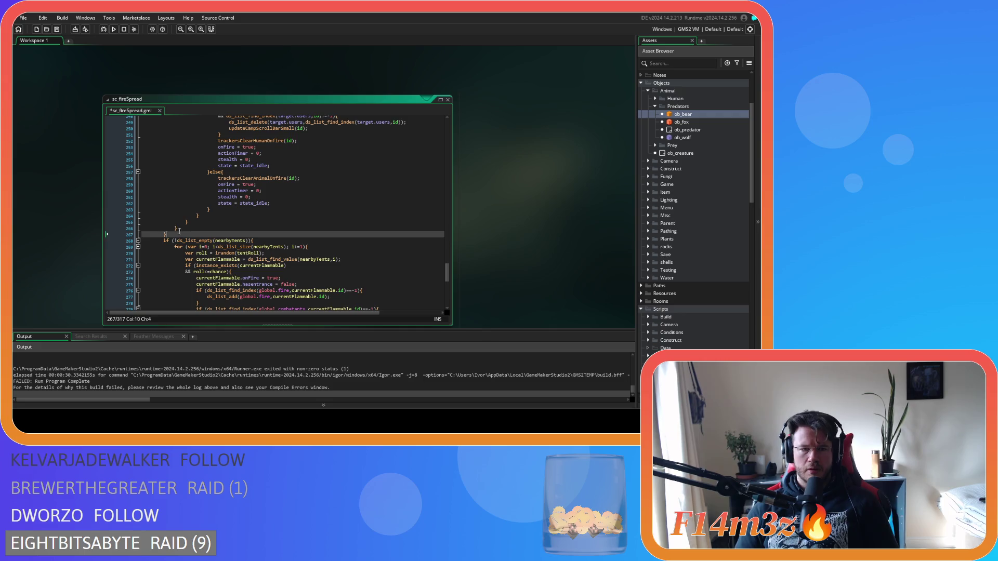
scroll(177, 219, "up", 16)
scroll(170, 207, "up", 18)
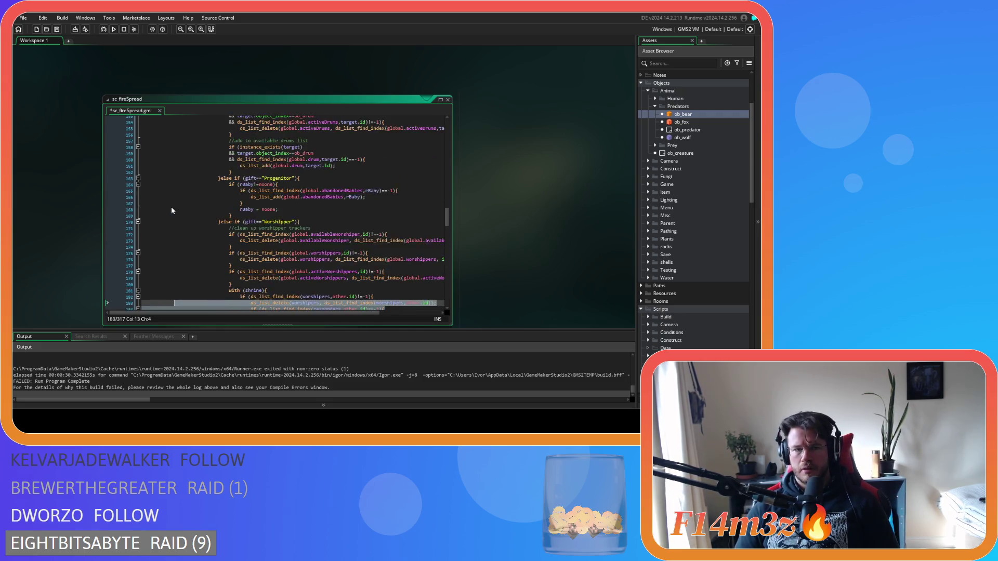
left_click(174, 189, "shift")
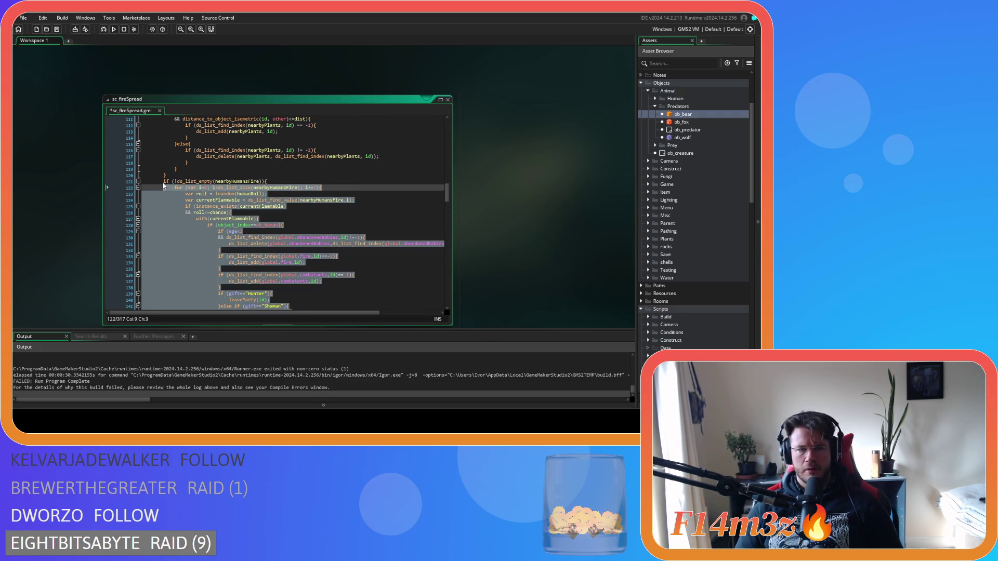
left_click(163, 181, "shift")
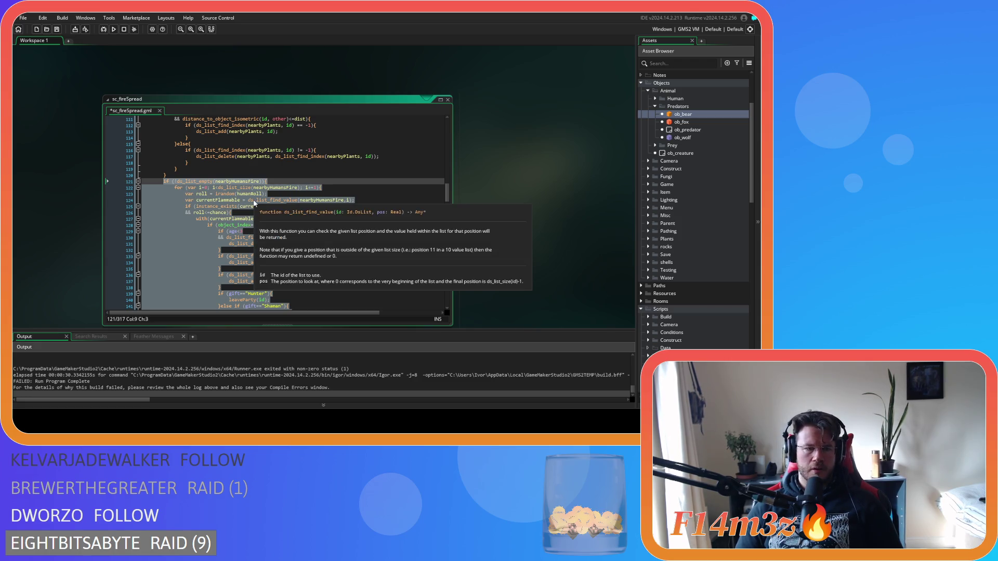
key("ctrl+d")
Remove the trackersClearAnimalOnfire else branch and its stray brace from the original loop.
scroll(281, 201, "up", 20)
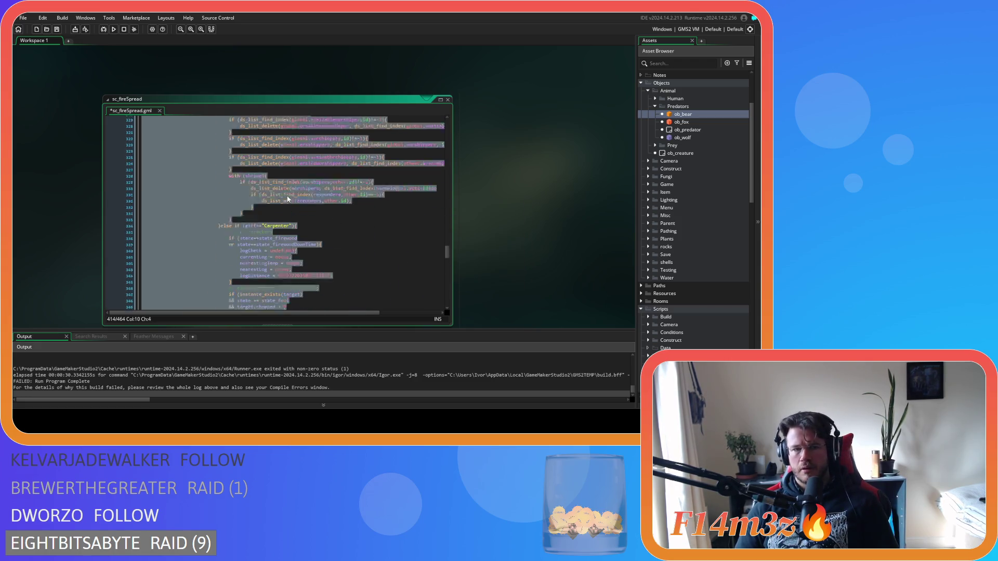
scroll(283, 208, "up", 4)
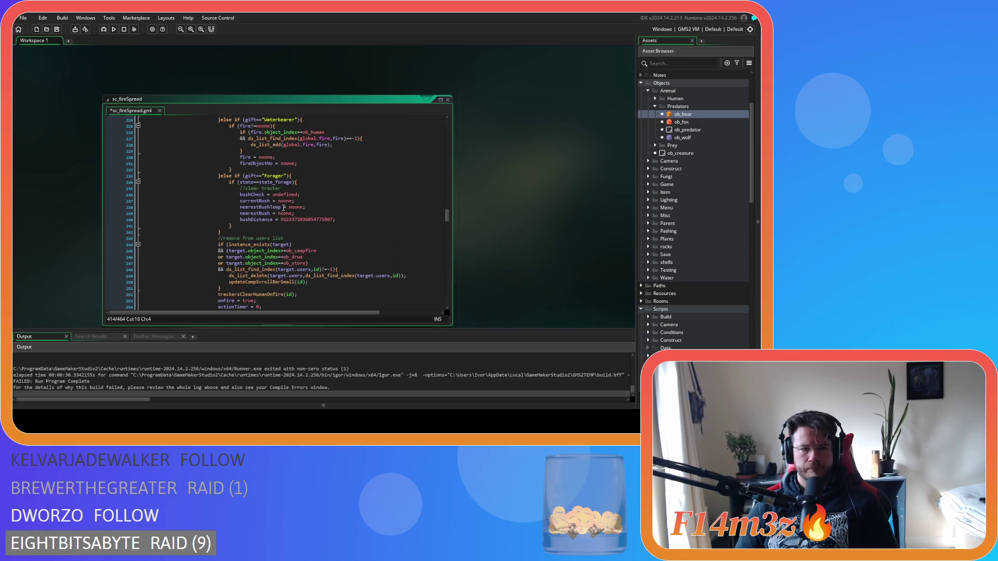
left_click_drag(212, 287, 212, 248)
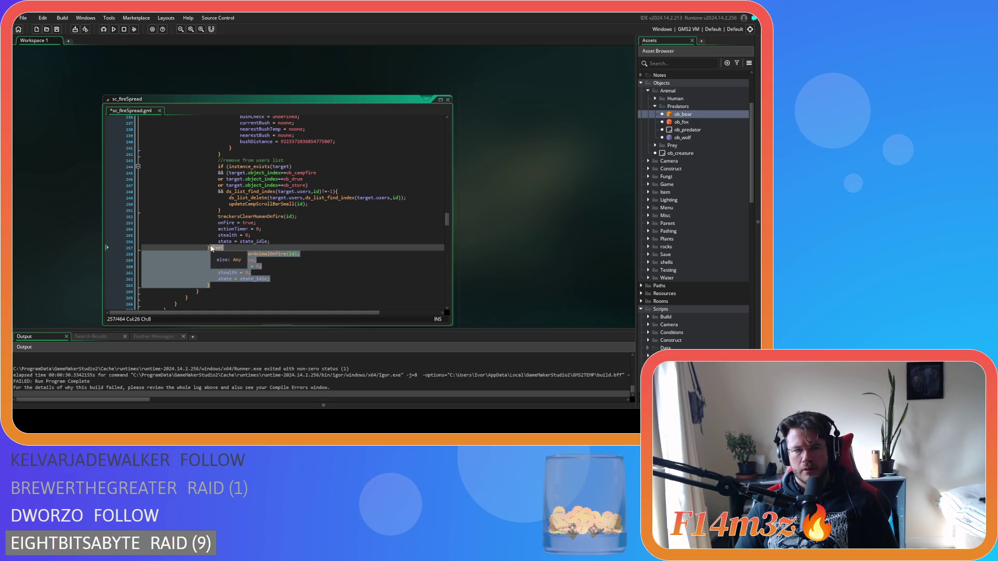
key("Delete")
scroll(248, 238, "up", 20)
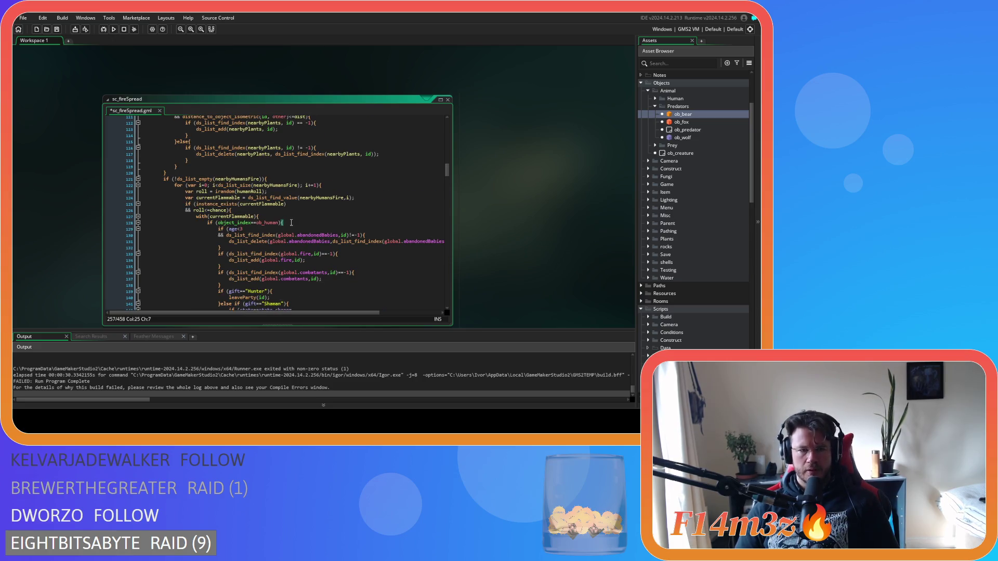
scroll(291, 222, "down", 20)
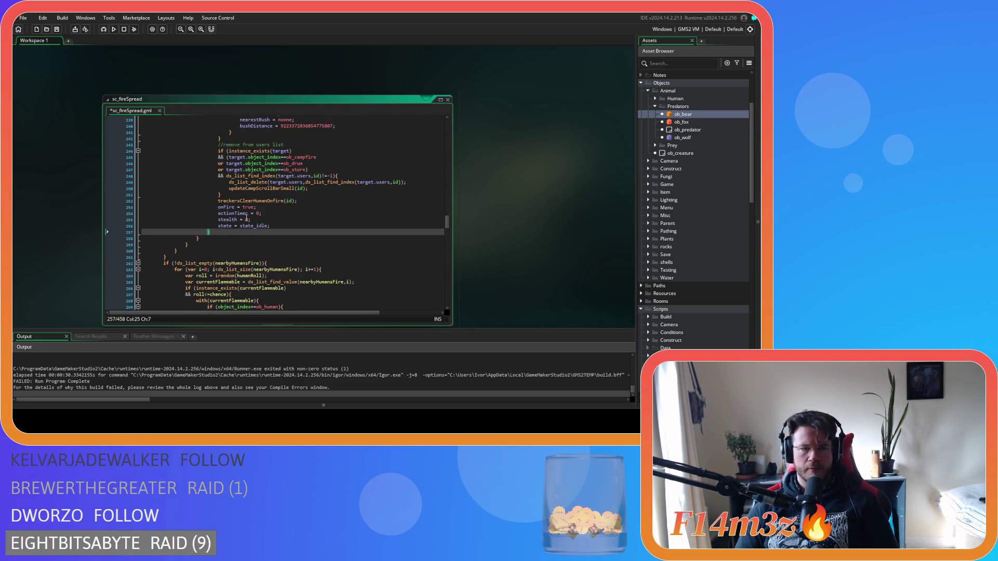
key("BackSpace")
key("BackSpace")
key("BackSpace")
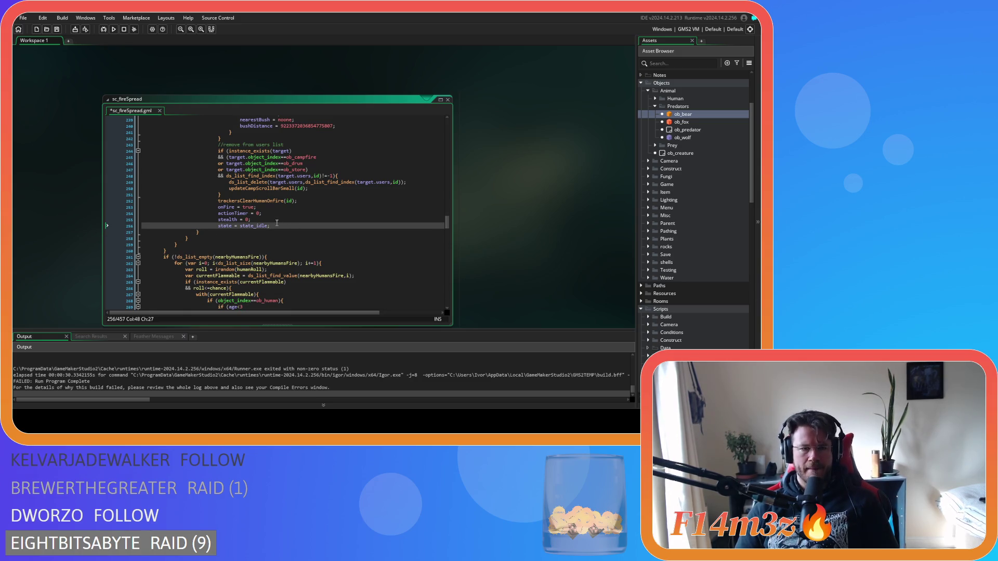
mouse_move(276, 222)
left_mouse_down()
mouse_move(226, 189)
mouse_move(227, 125)
mouse_move(227, 210)
mouse_move(219, 221)
mouse_move(207, 213)
left_mouse_up()
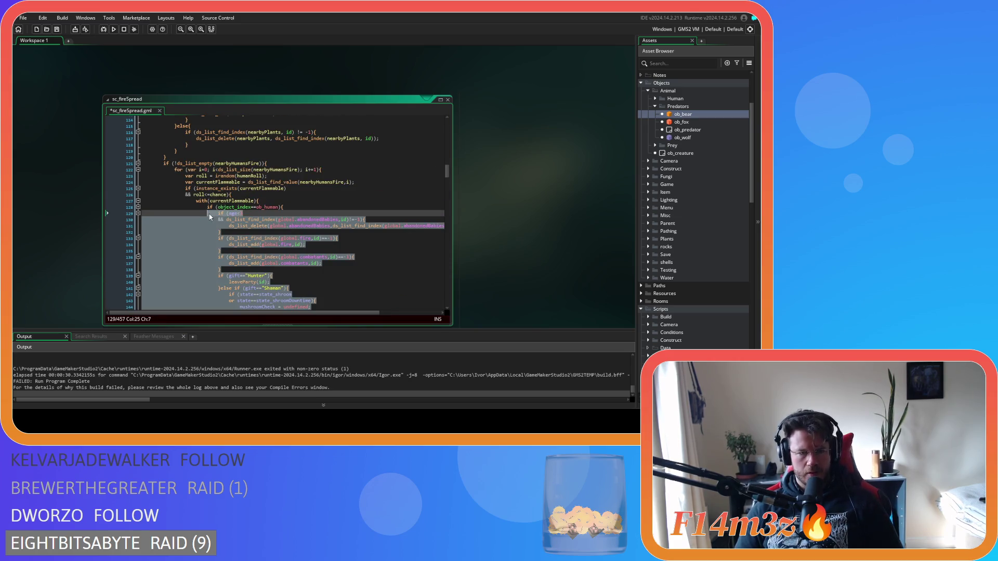
Delete the if (object_index==ob_human) check from the human loop and save.
left_click(290, 205)
key("shift+Up")
key("BackSpace")
left_click(257, 226)
key("ctrl+s")
Rename nearbyHumansFire to nearbyAnimalsFire on lines 260, 261 and 263 of the second loop, and save.
scroll(257, 226, "down", 20)
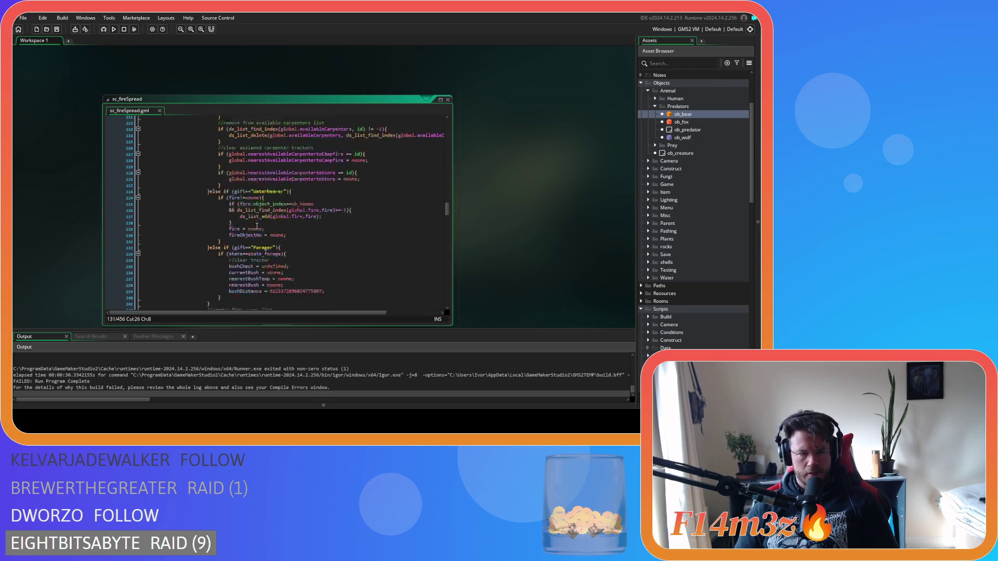
scroll(257, 227, "down", 10)
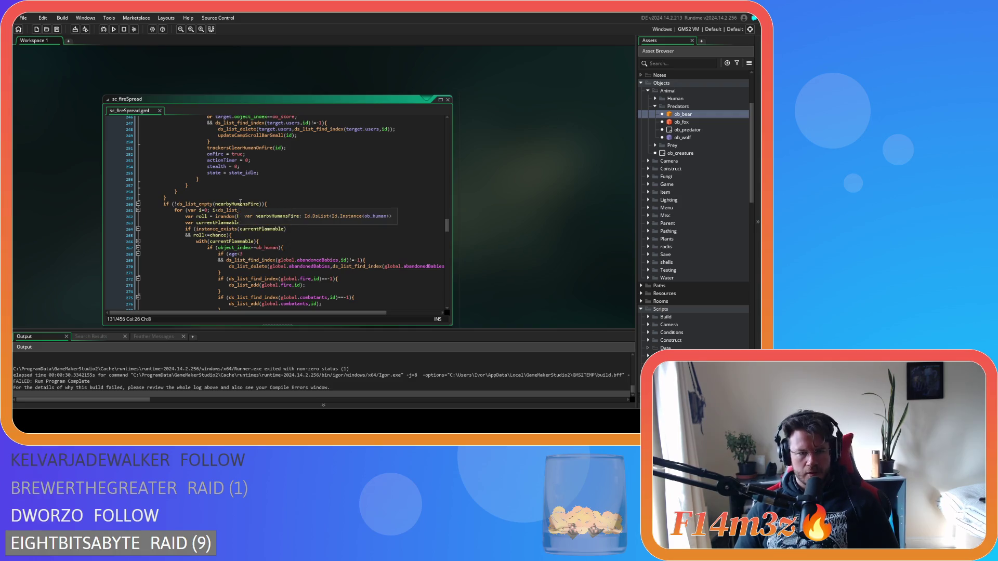
left_click(241, 203)
key("BackSpace")
key("BackSpace")
key("BackSpace")
type("Ani")
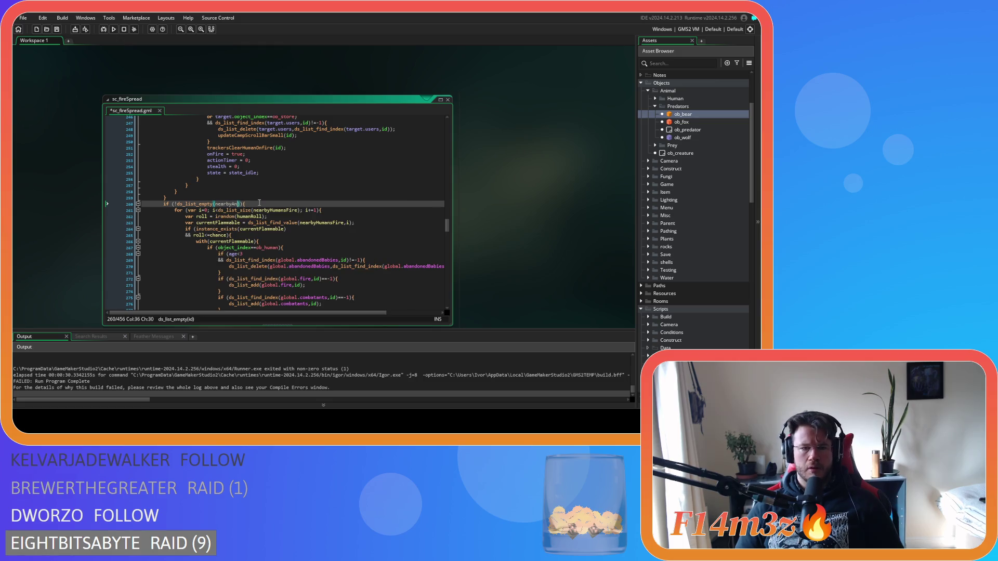
type("malsFire")
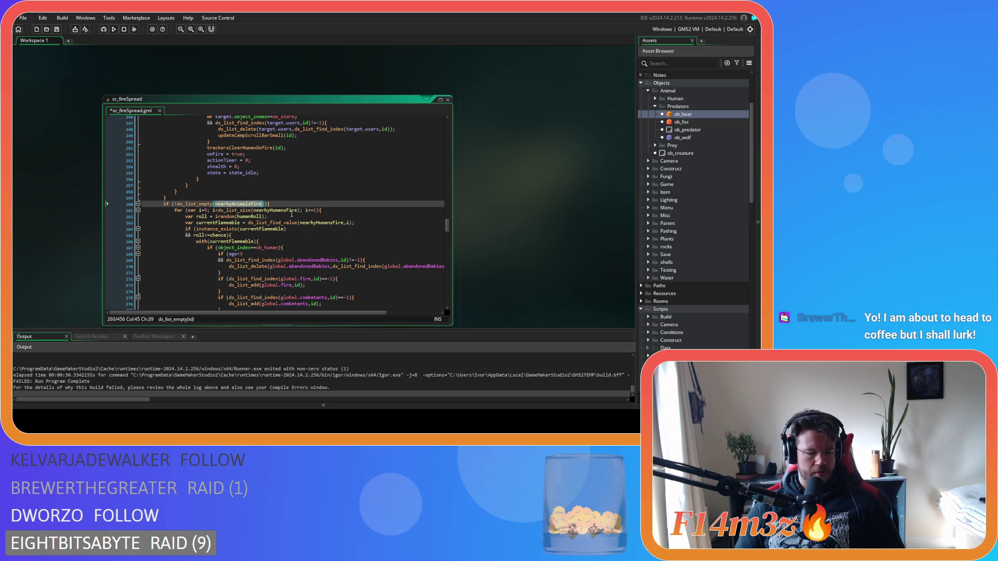
left_click(281, 210)
mouse_move(280, 212)
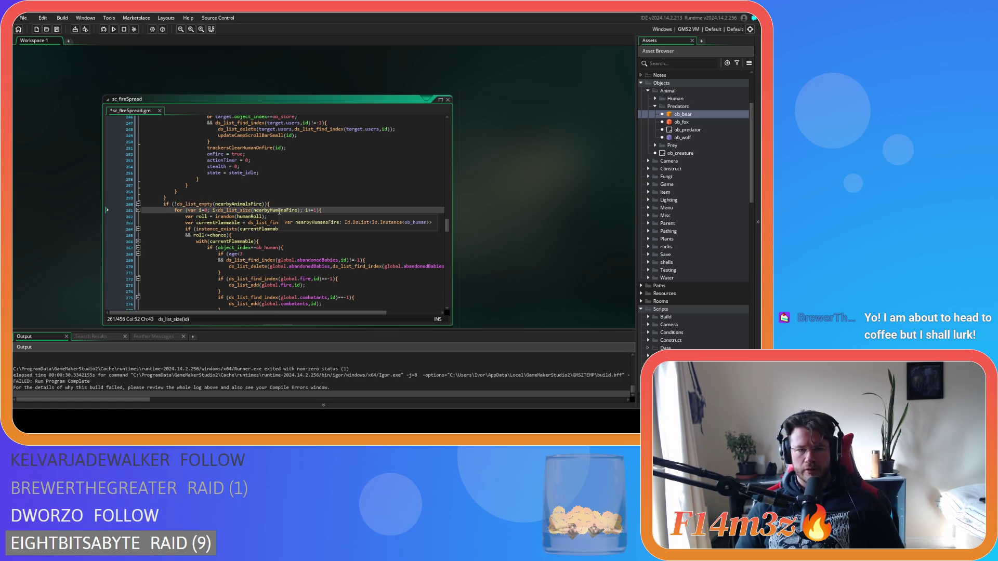
double_click(292, 211)
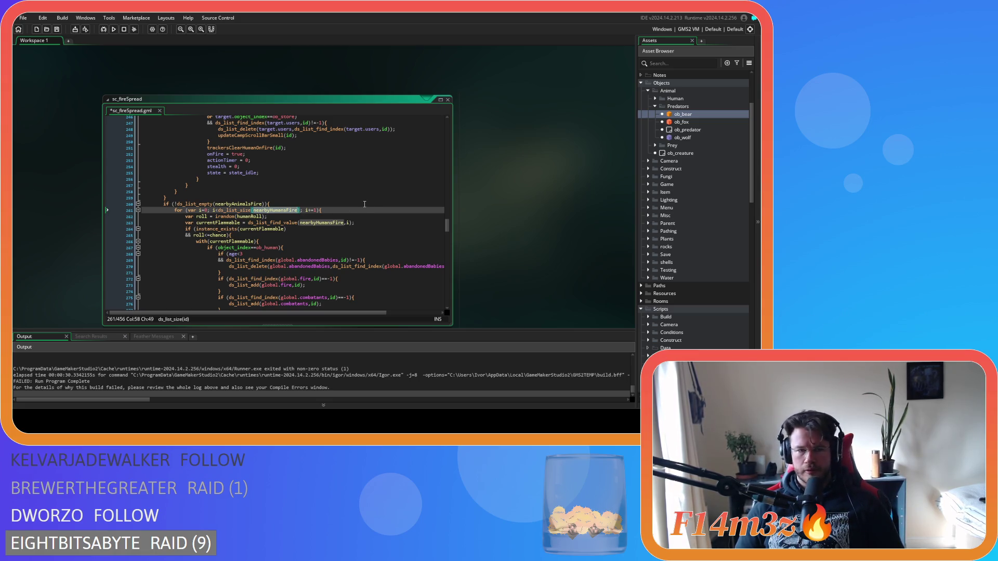
type("nearbyAnimalsFire")
double_click(320, 223)
type("nearbyAnimalsFire")
key("ctrl+s")
left_click(254, 217)
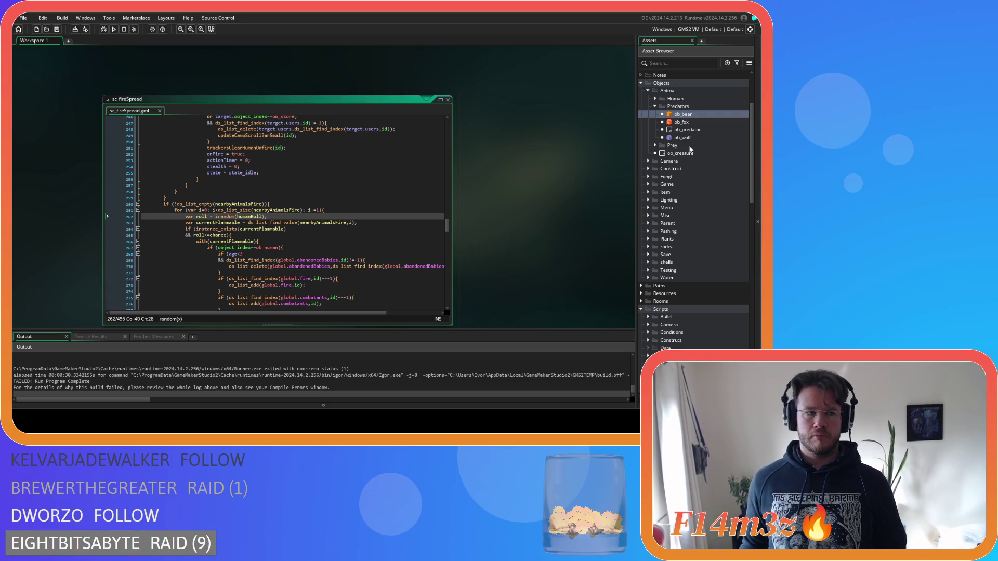
Change the animal loop's roll from irandom(humanRoll) to irandom(animalRoll).
left_click(294, 229)
left_click(320, 241)
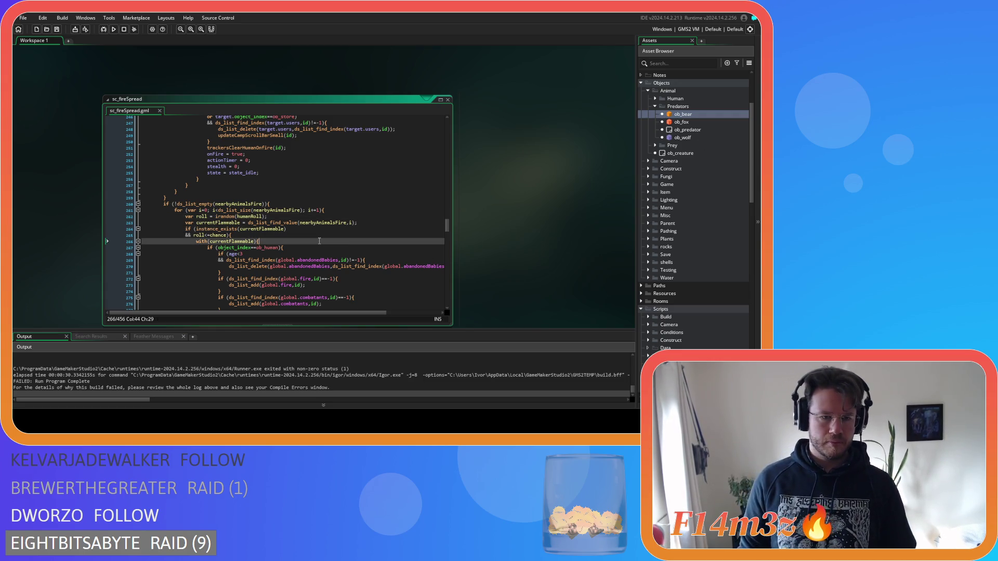
left_click(292, 229)
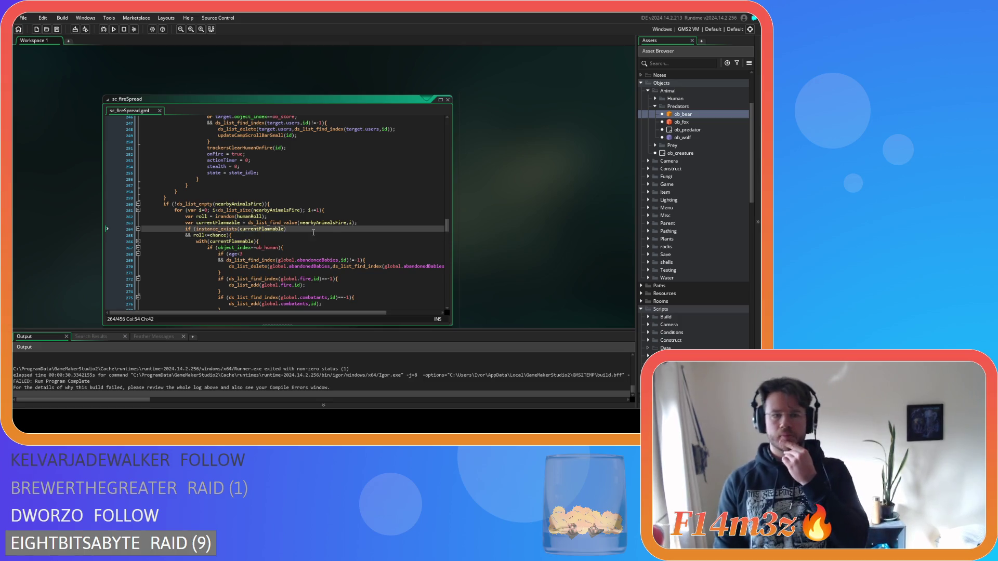
left_click(238, 217)
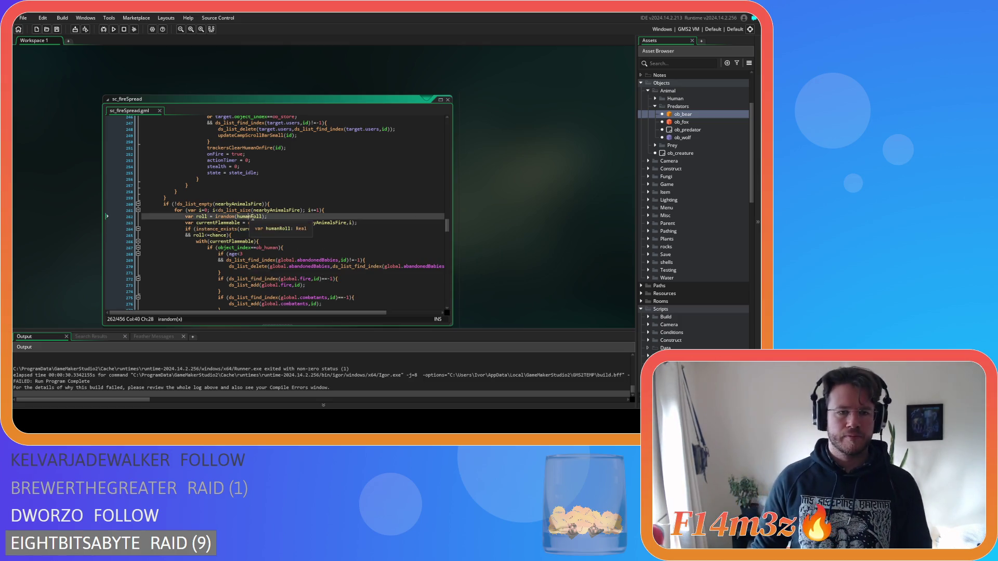
type("animal")
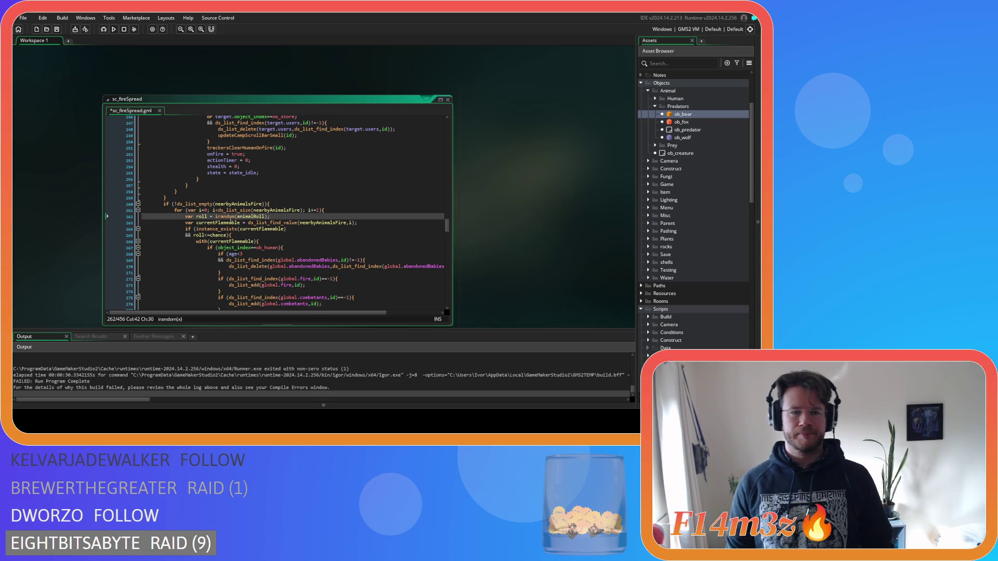
mouse_move(228, 221)
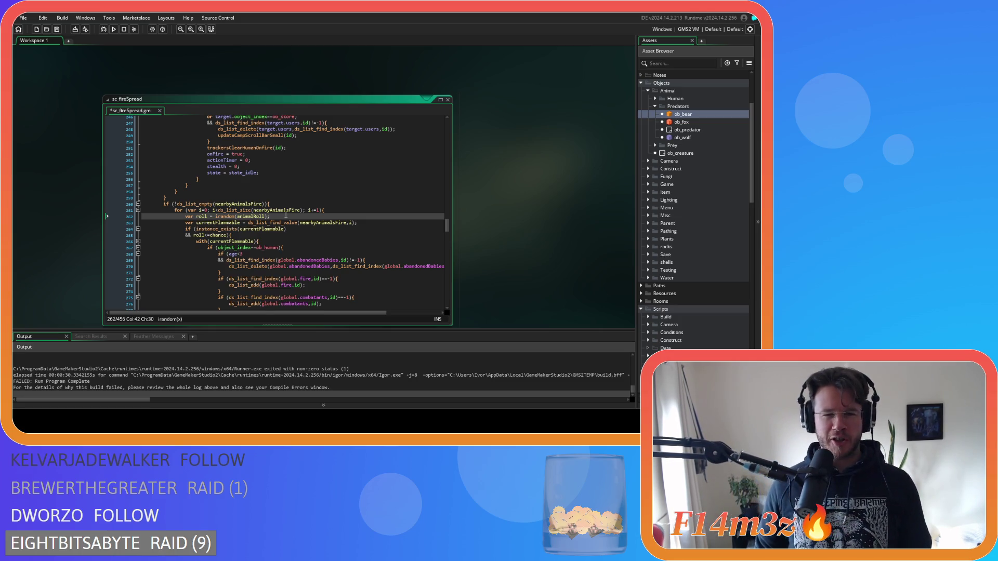
left_click(269, 222)
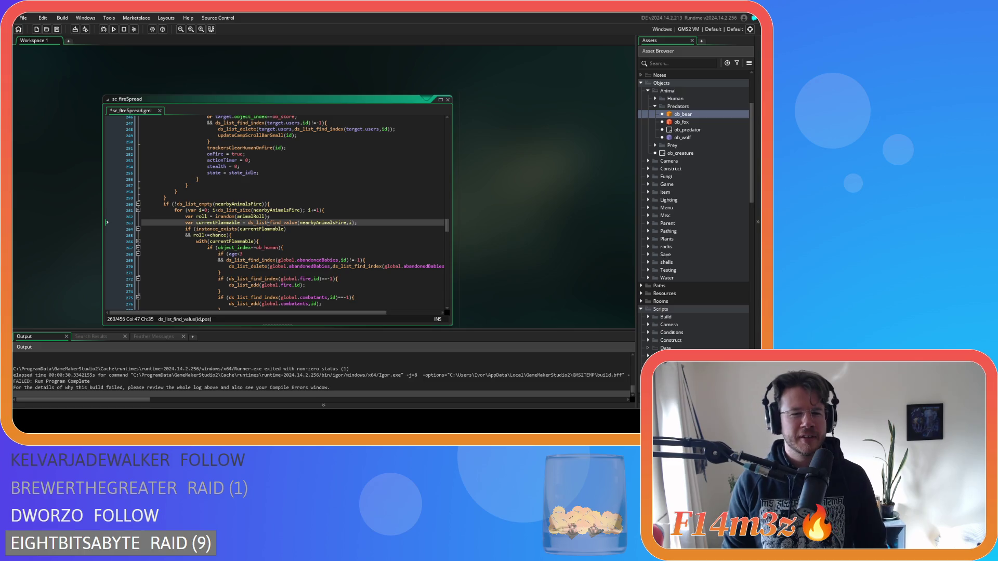
left_click(202, 216)
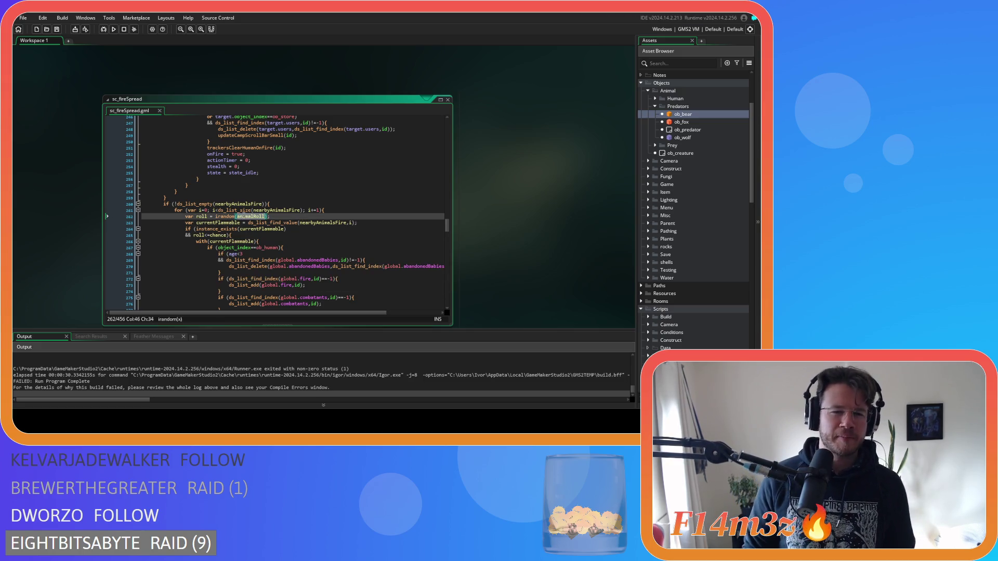
left_click(258, 230)
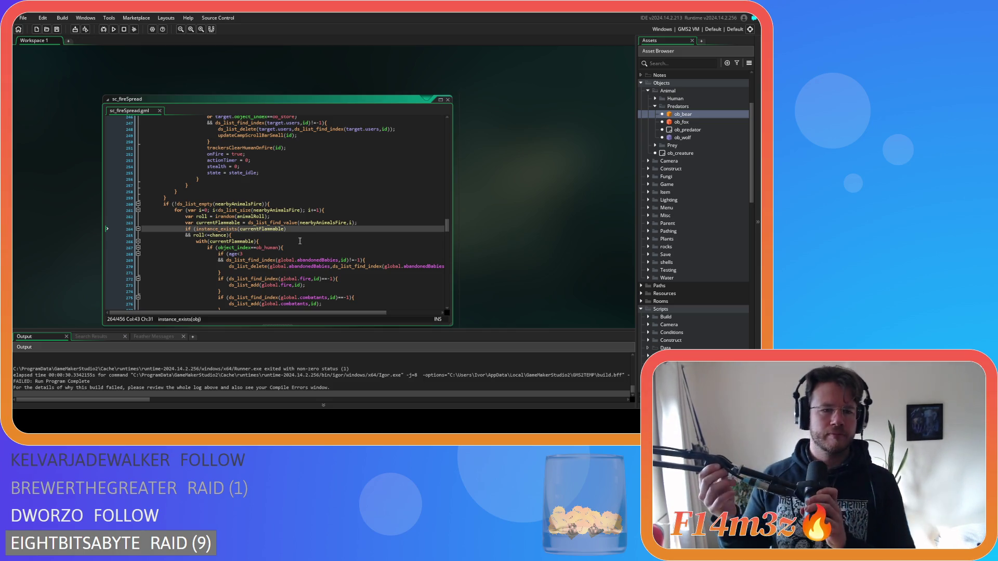
left_click(290, 216)
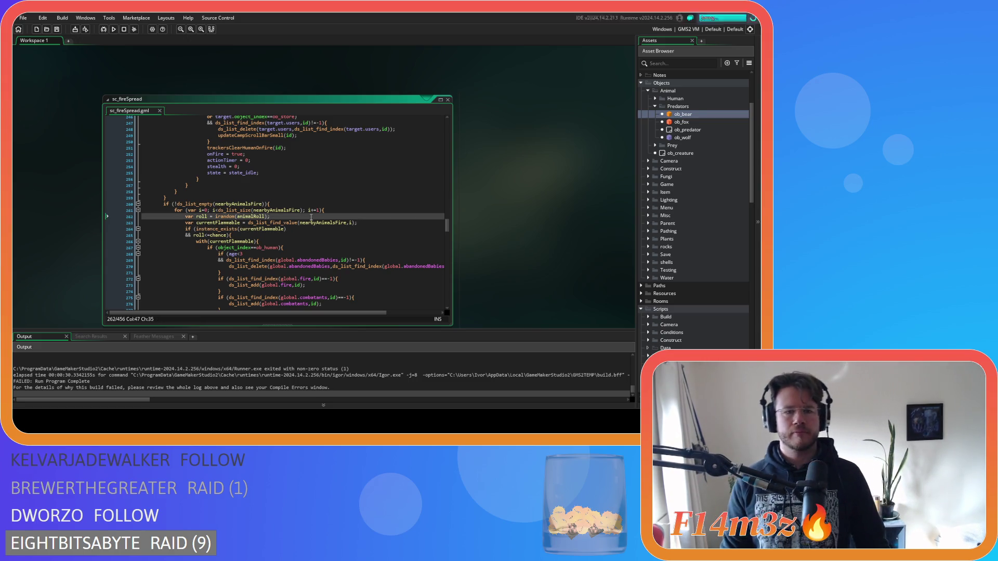
Select the human-only code from the ob_human check at line 267 downward.
scroll(315, 244, "down", 4)
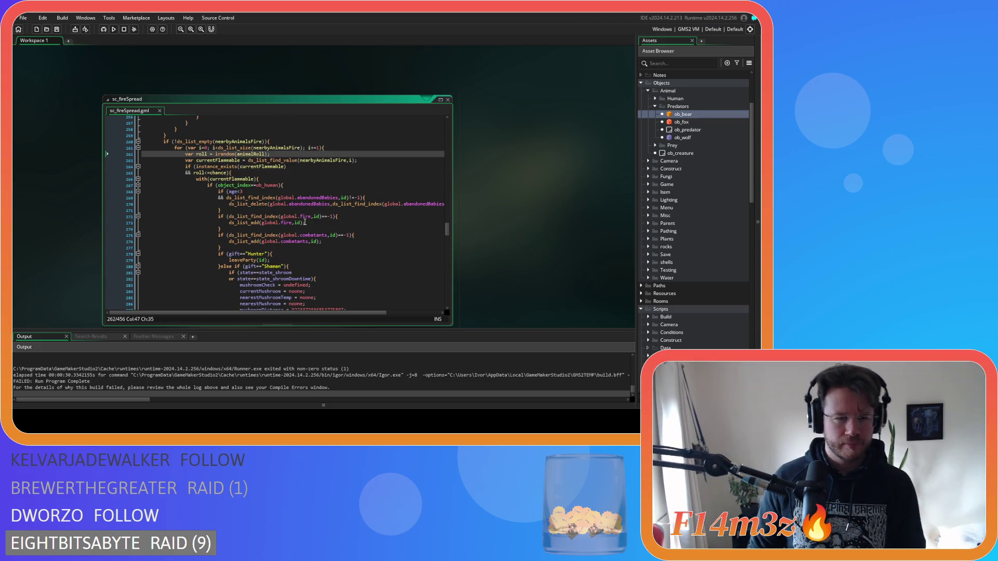
scroll(275, 157, "up", 1)
left_click(291, 185)
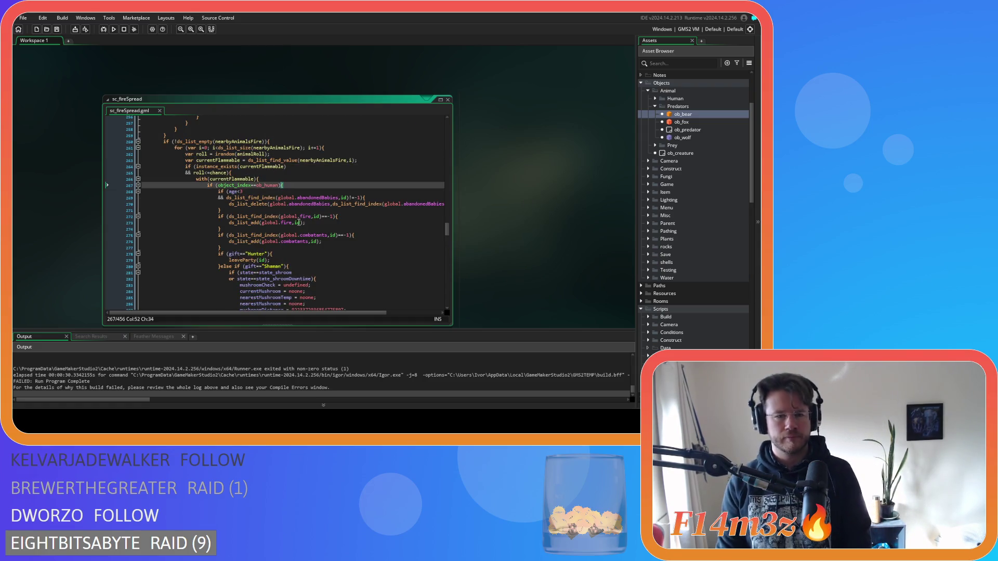
scroll(299, 235, "down", 8)
scroll(300, 235, "down", 20)
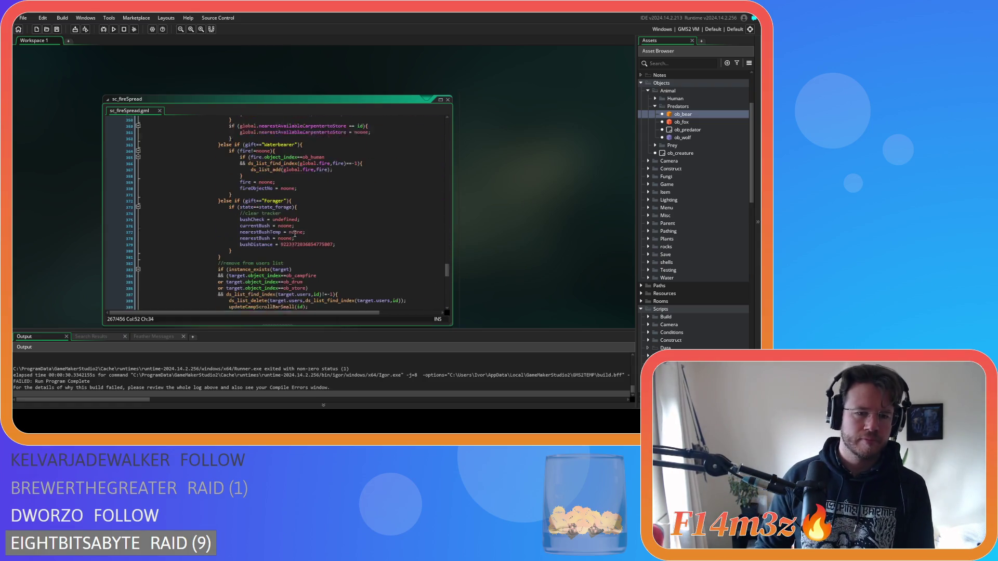
mouse_move(216, 166)
left_mouse_down()
mouse_move(190, 154)
mouse_move(160, 186)
mouse_move(146, 185)
left_mouse_up()
scroll(164, 175, "up", 17)
scroll(160, 183, "up", 11)
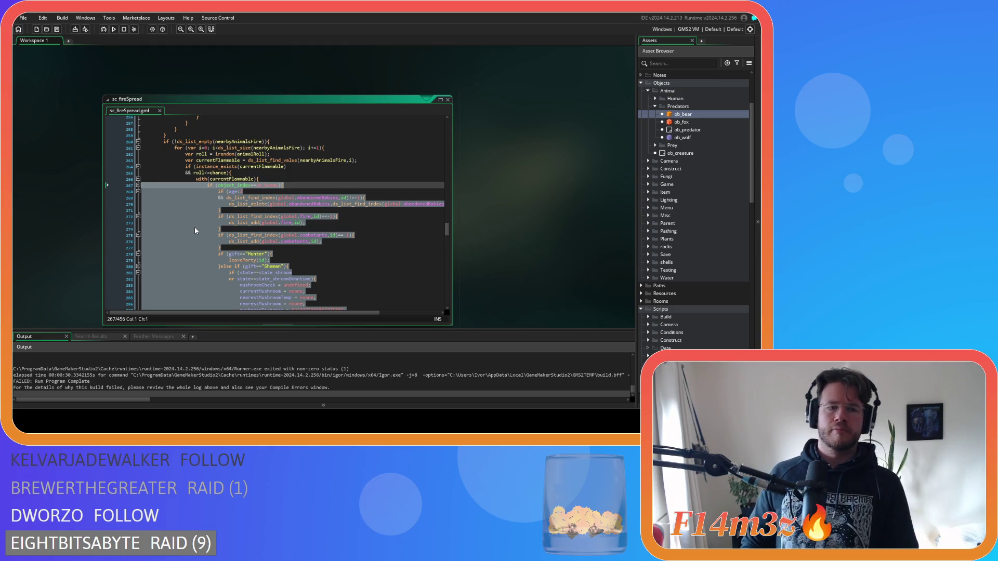
Replace the selection with trackersClearAnimalOnfire(id) plus onFire, actionTimer, stealth and state_idle resets, and save.
key("ctrl+v")
key("BackSpace")
key("BackSpace")
left_click_drag(287, 211, 183, 187)
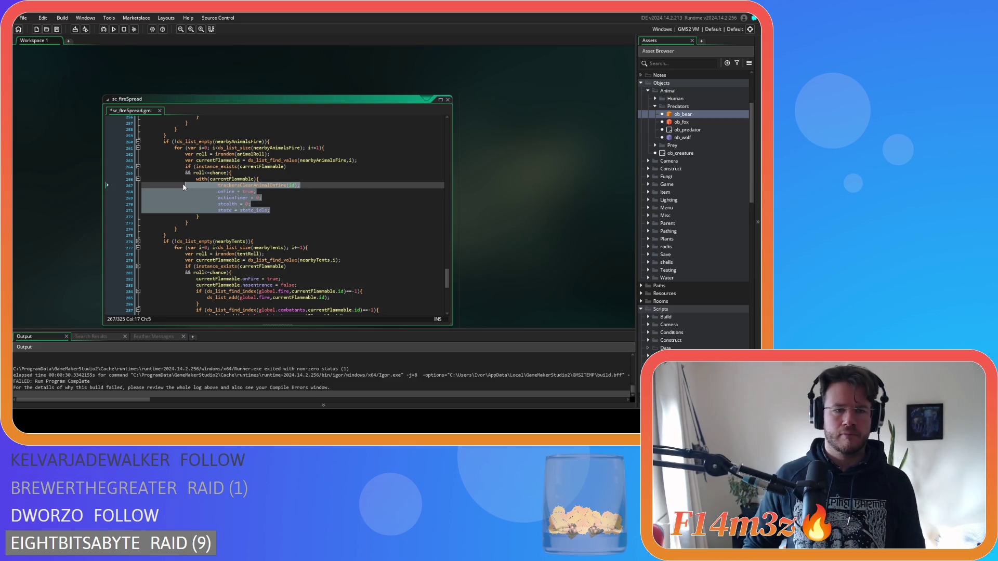
left_click(271, 193)
key("ctrl+s")
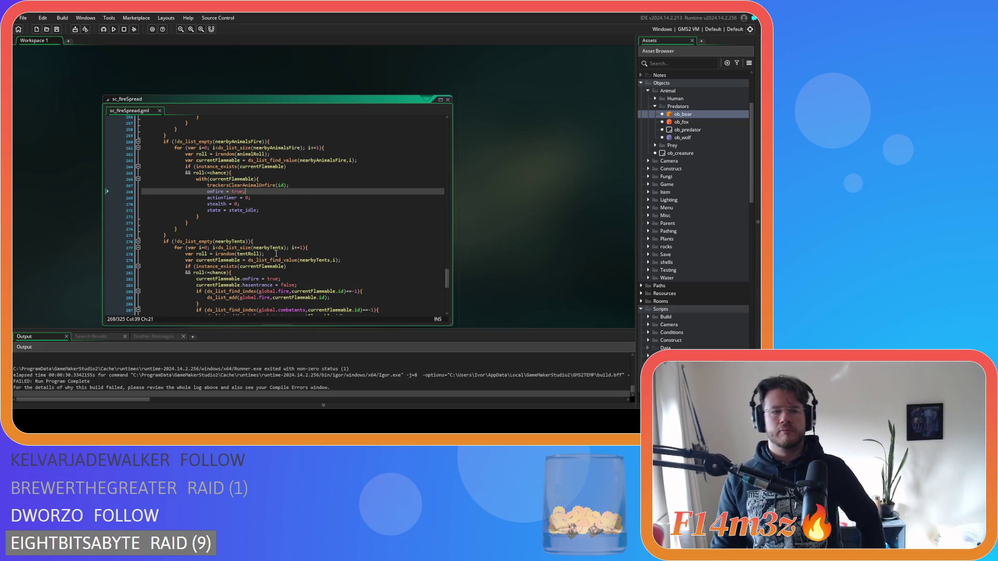
mouse_move(278, 260)
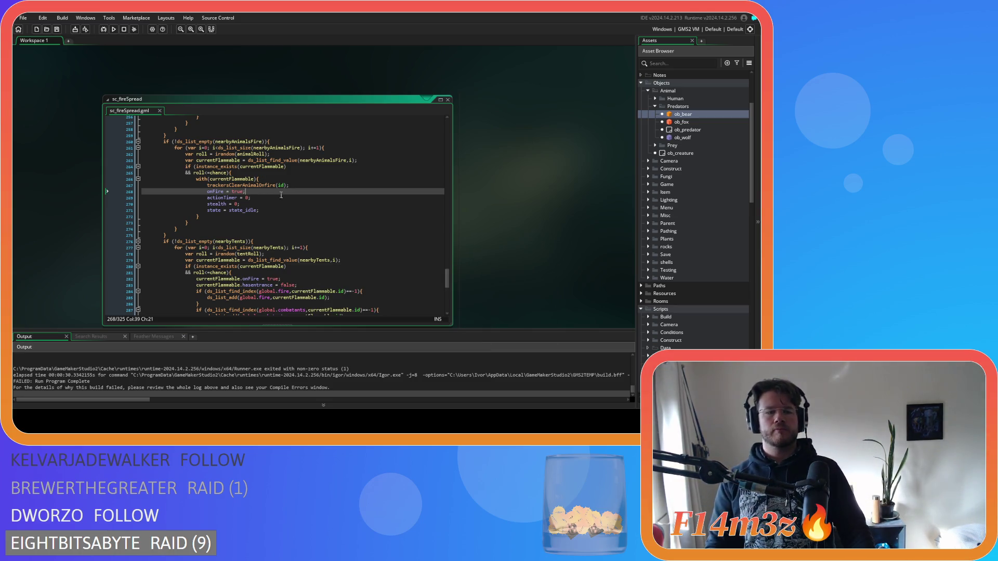
left_click(267, 217)
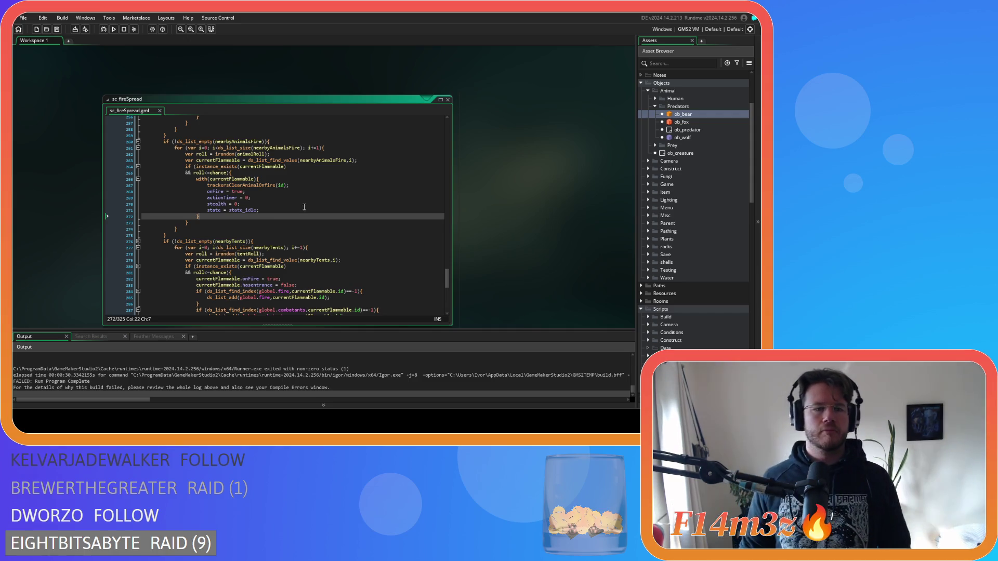
left_click(307, 203)
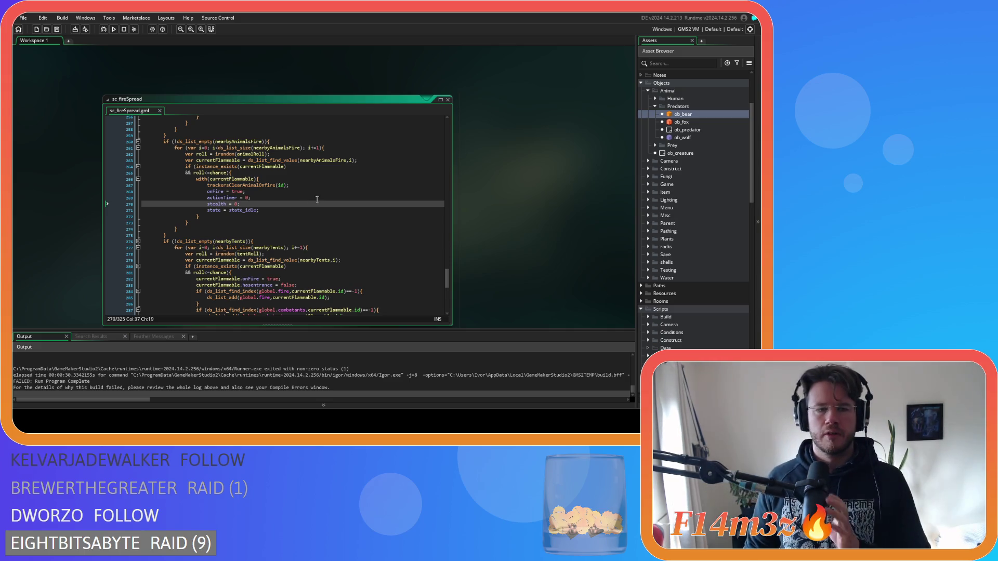
mouse_move(445, 282)
left_mouse_down()
mouse_move(451, 142)
mouse_move(451, 160)
left_mouse_up()
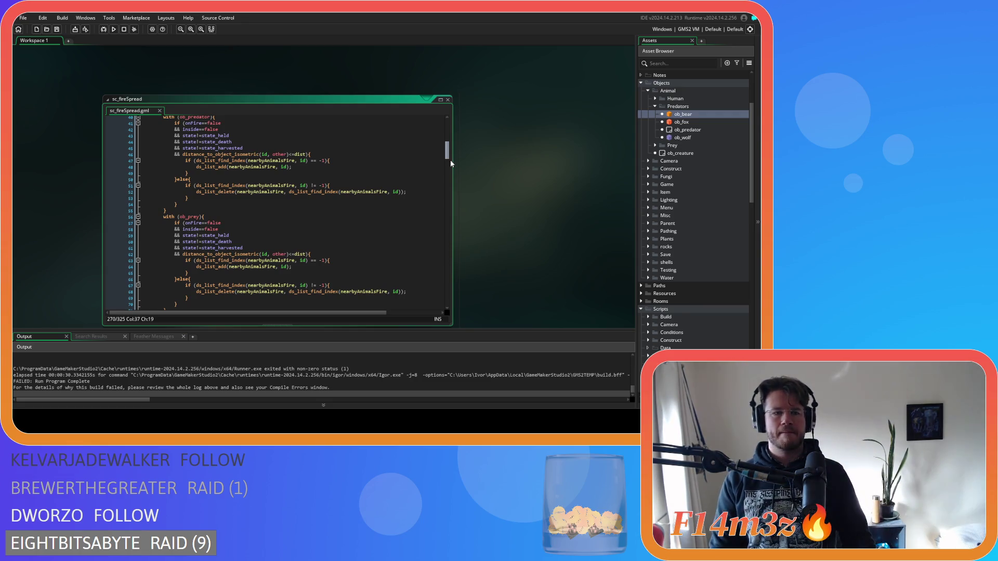
Set animalRoll's starting value on line 12 to 0 and build and run the game.
scroll(450, 160, "up", 6)
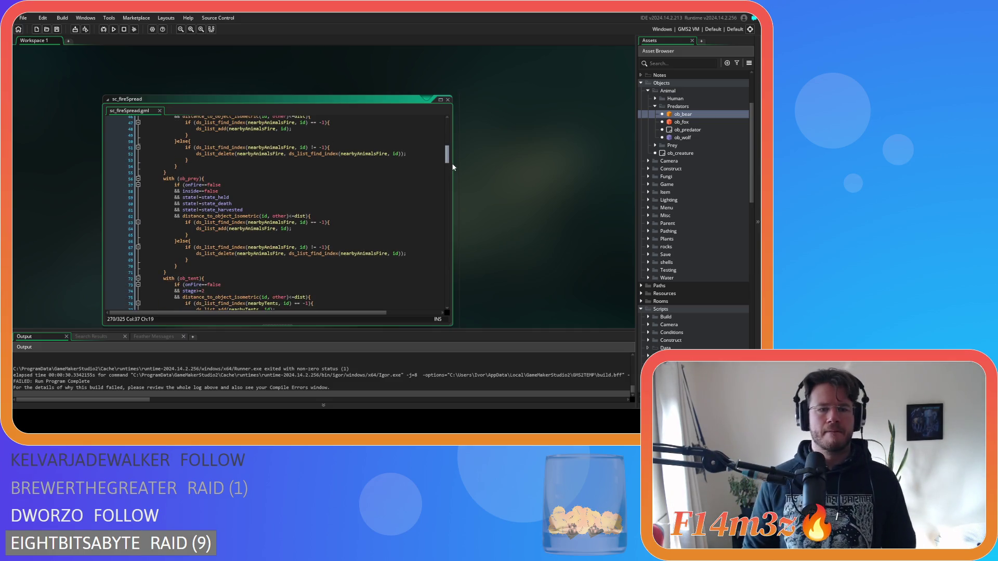
scroll(450, 149, "up", 7)
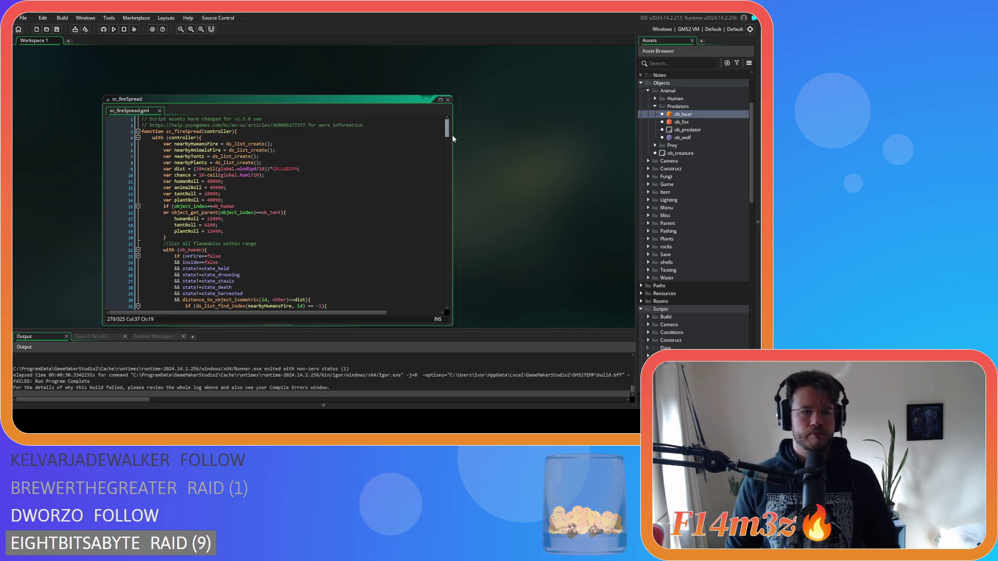
left_click(346, 229)
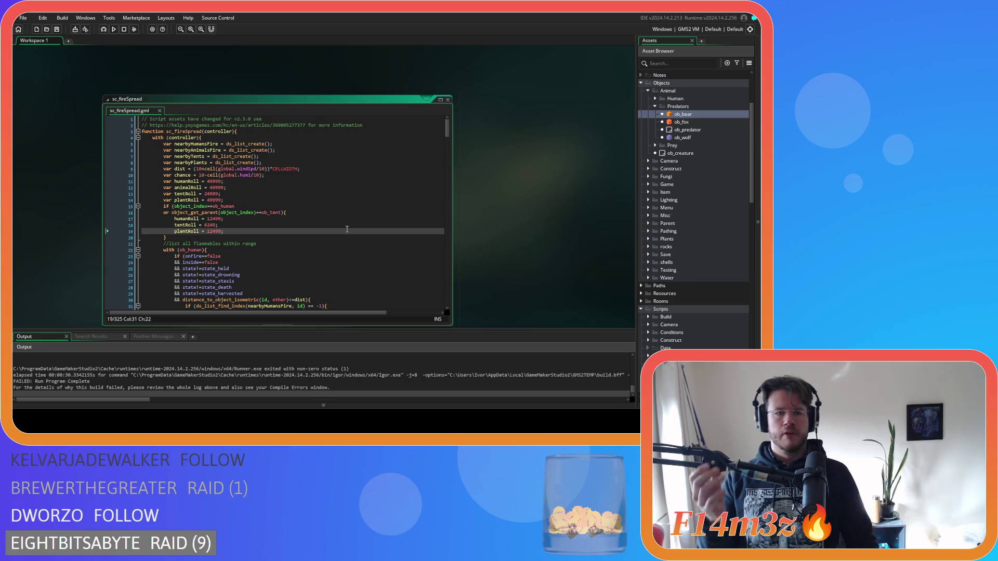
left_click(217, 188)
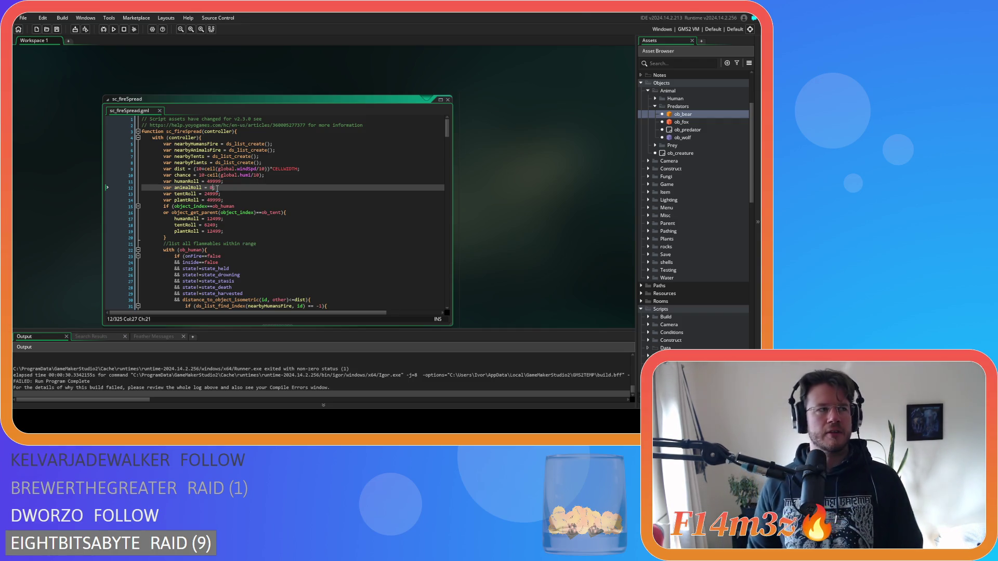
key("F5")
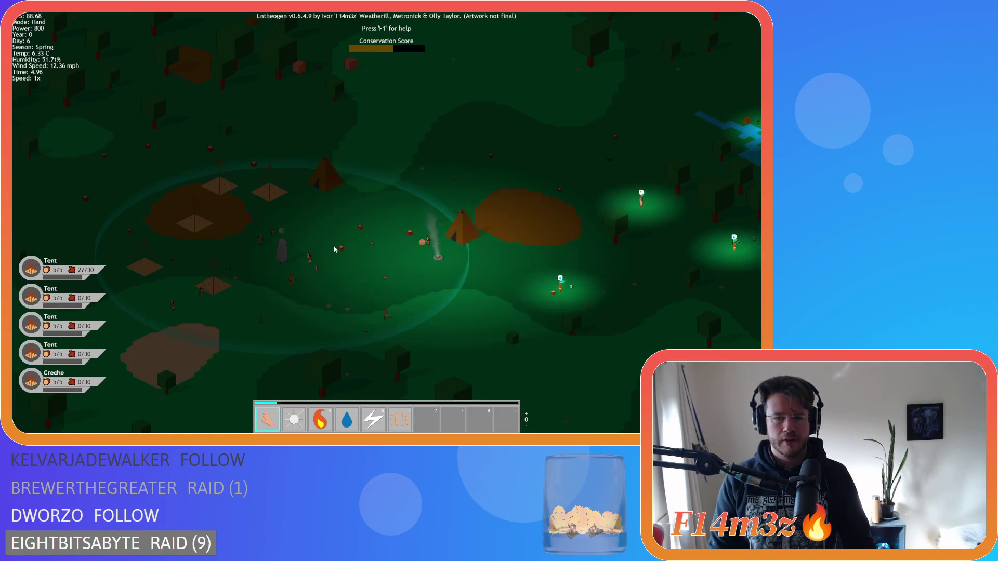
Survey the settlement, quit to the title menu, and start generating a new world.
scroll(335, 250, "up", 5)
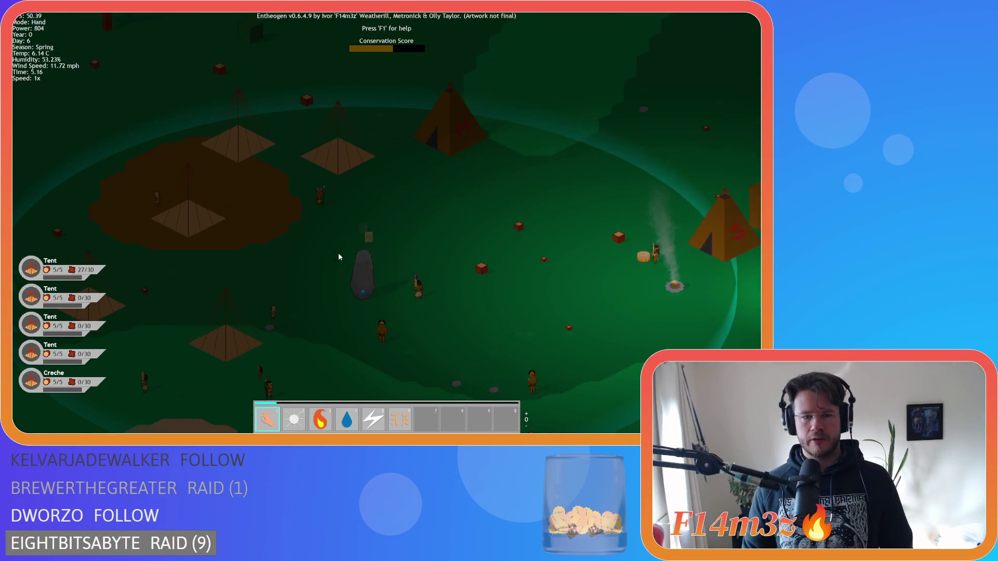
scroll(338, 253, "down", 4)
scroll(335, 257, "down", 3)
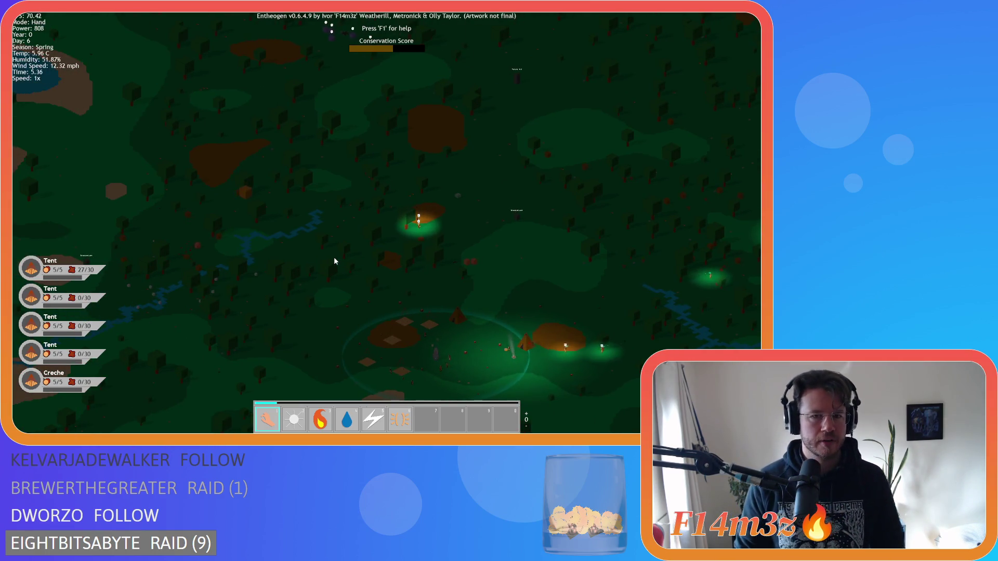
key("s")
key("d")
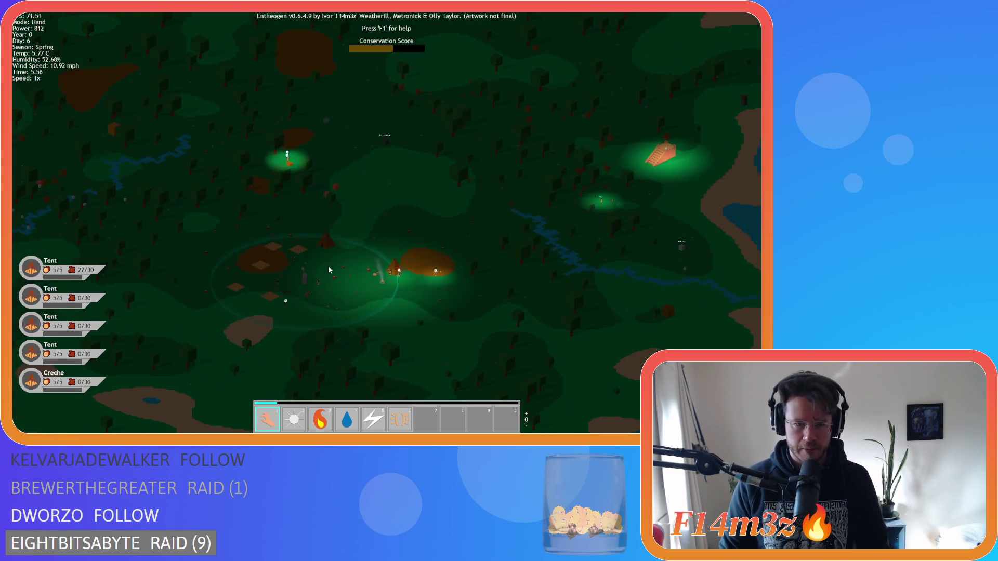
key("Escape")
key("y")
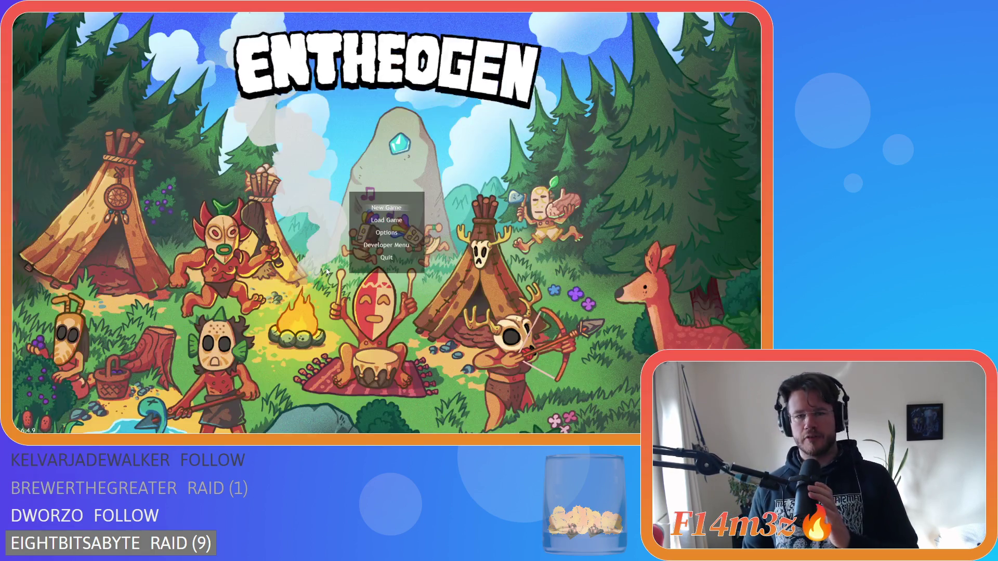
key("Return")
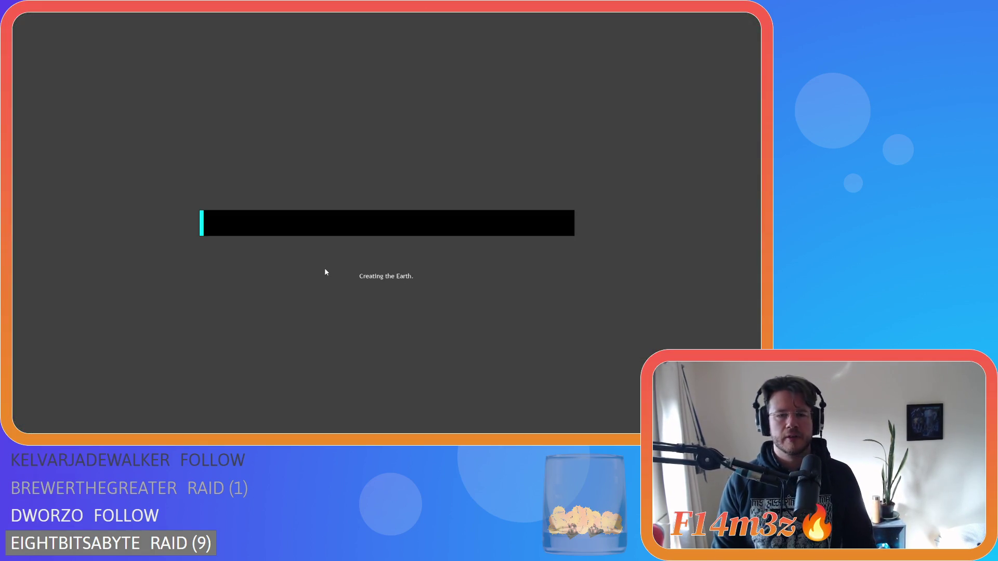
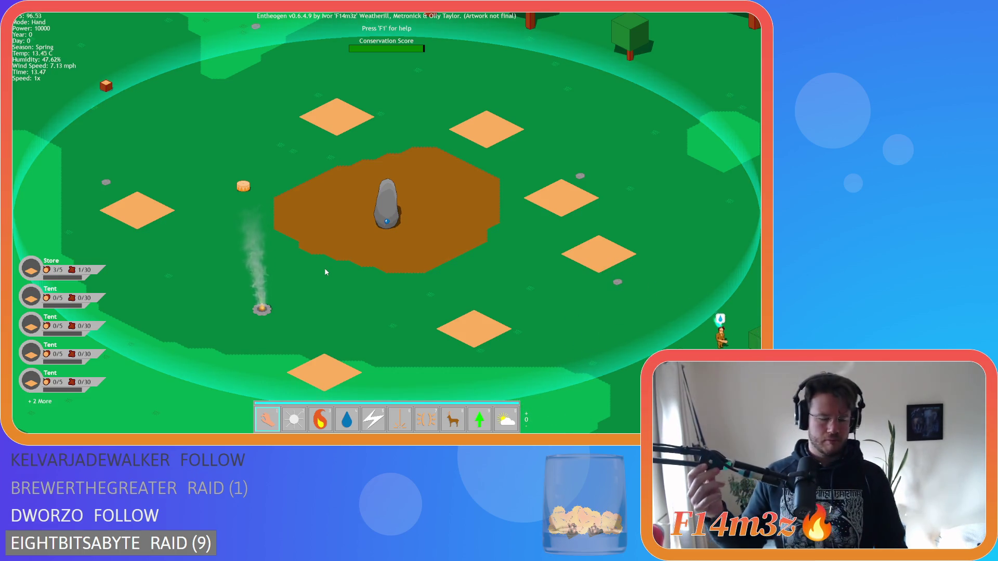
Deselect all follower groups and select only the Hunter followers in the tribe overview.
key("t")
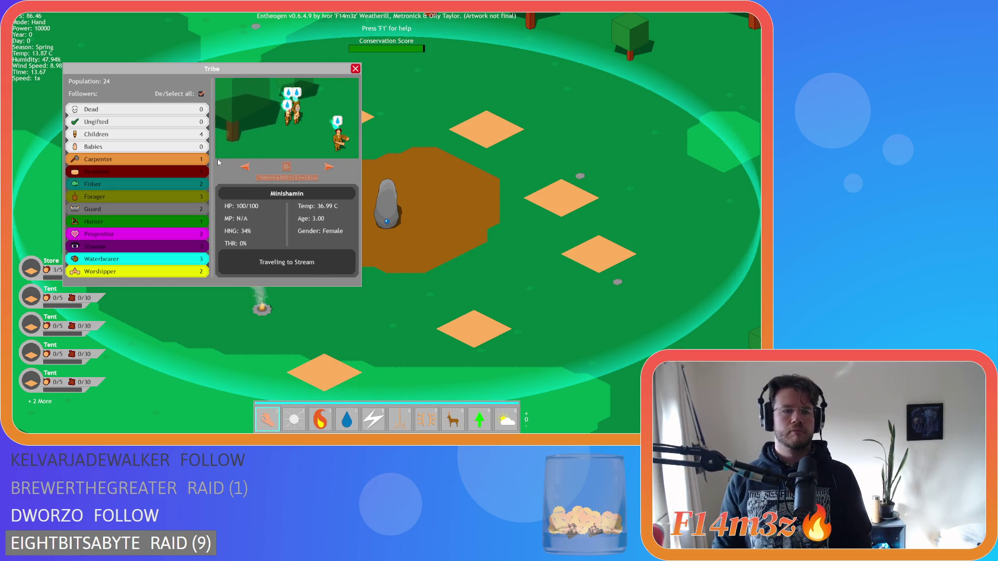
left_click(201, 93)
left_click(163, 226)
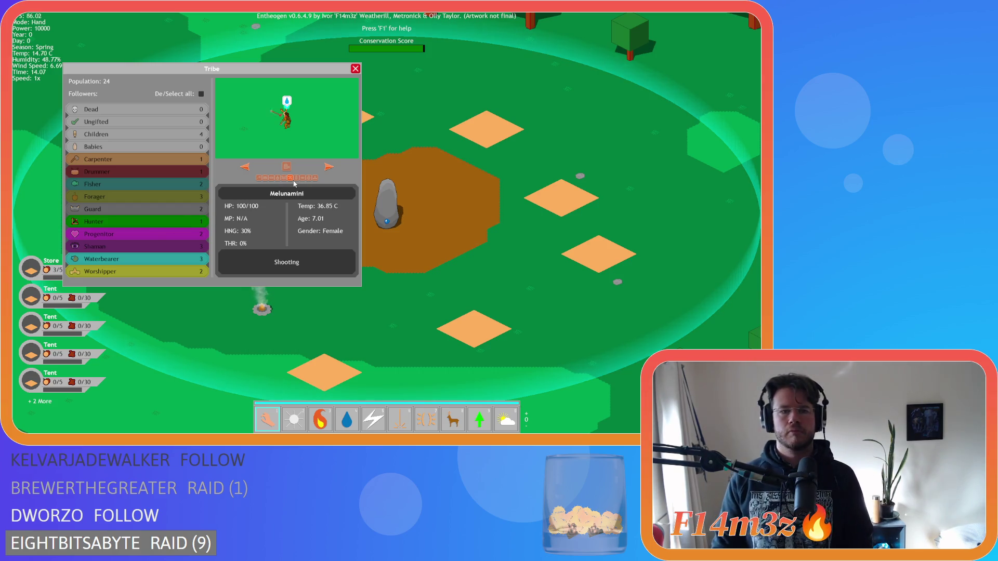
left_click(357, 66)
Switch to the fire power and set a cube north of the village alight.
scroll(336, 137, "down", 5)
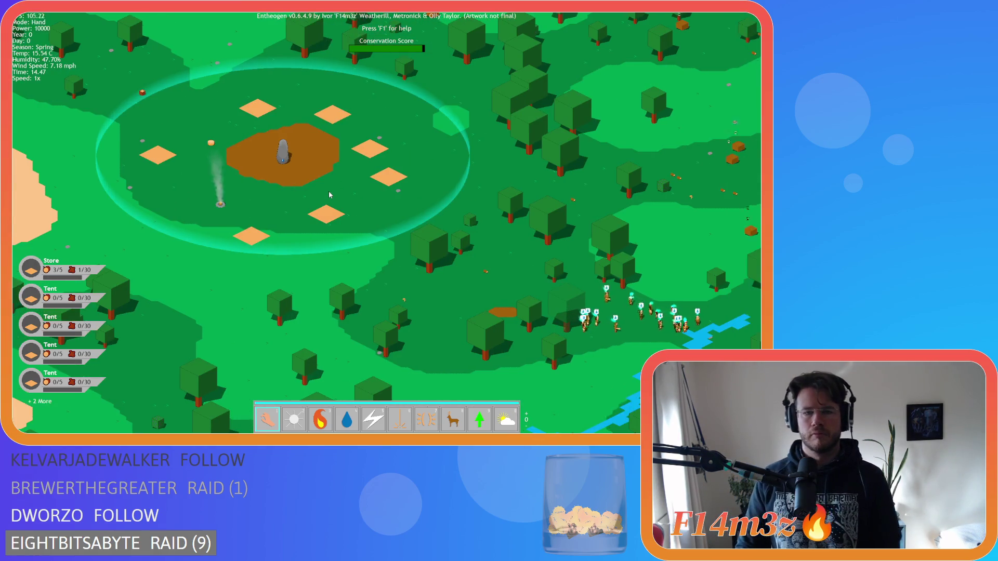
scroll(328, 191, "up", 5)
key("8")
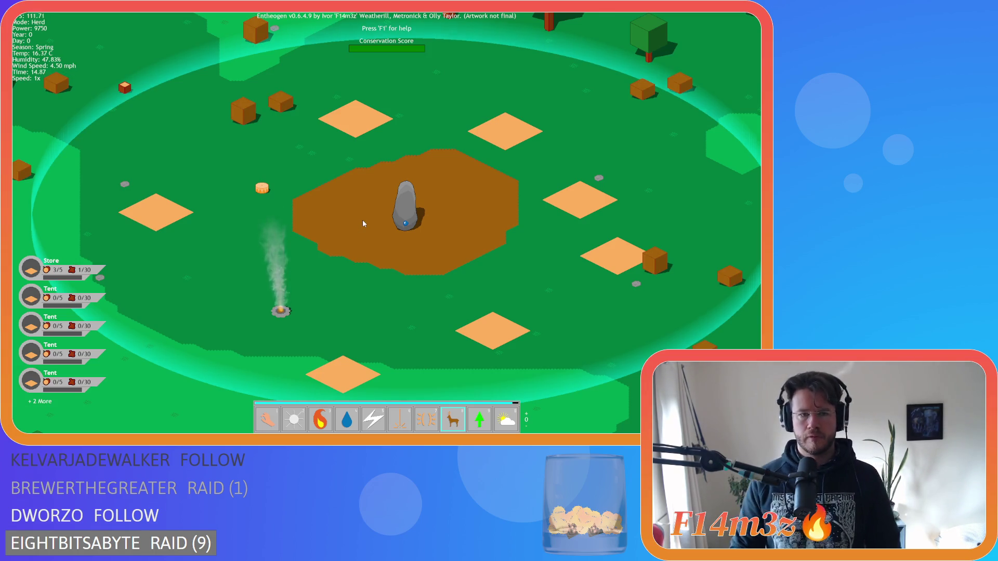
key("3")
left_click(299, 177)
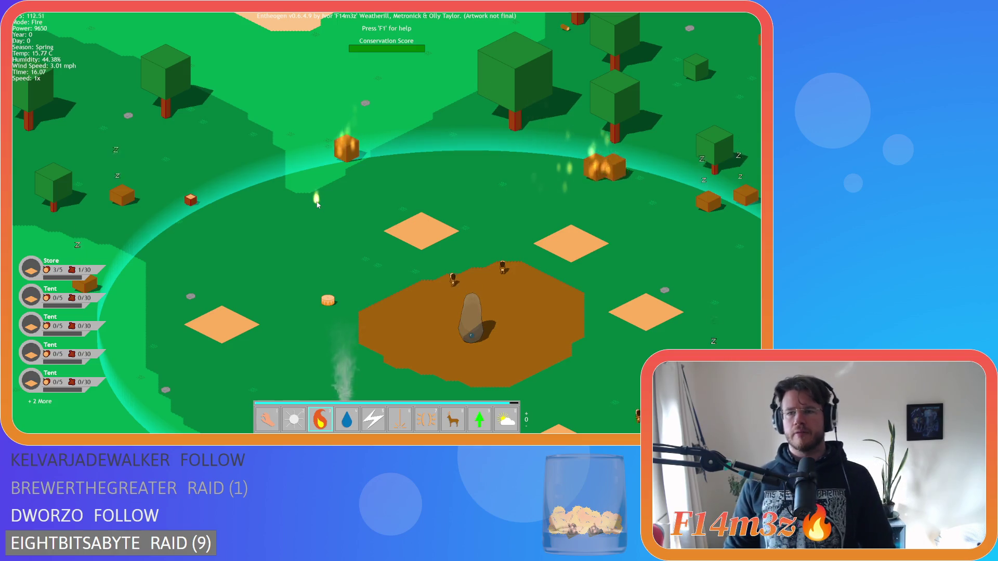
Pan the view east and south over the fires, then north toward the northeast fires.
key("d")
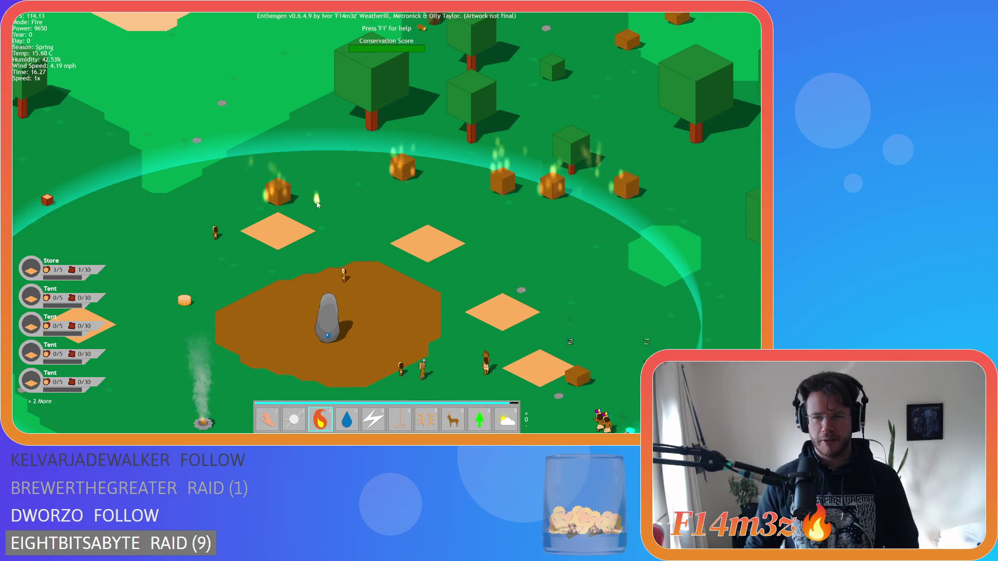
key("d")
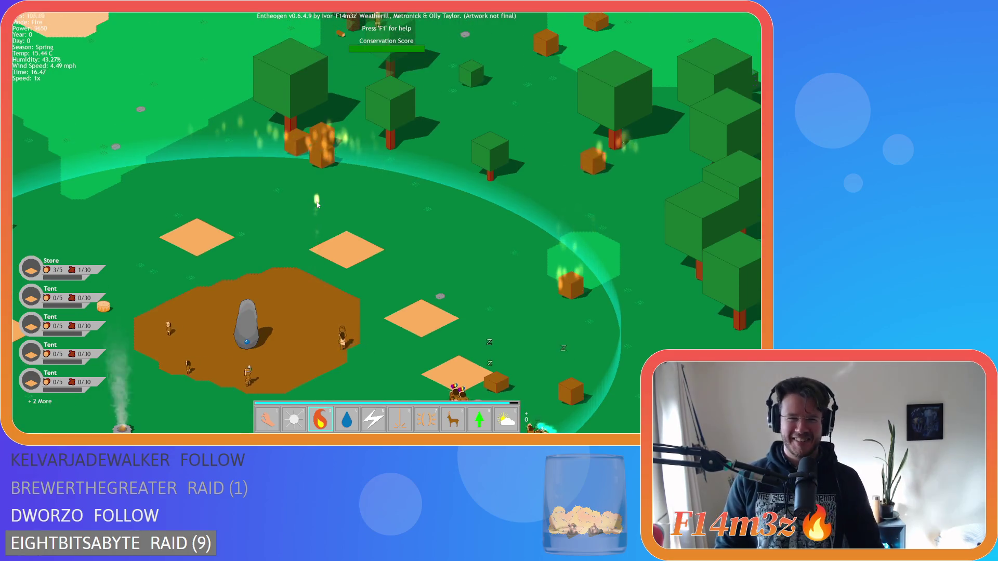
key("d")
key("s")
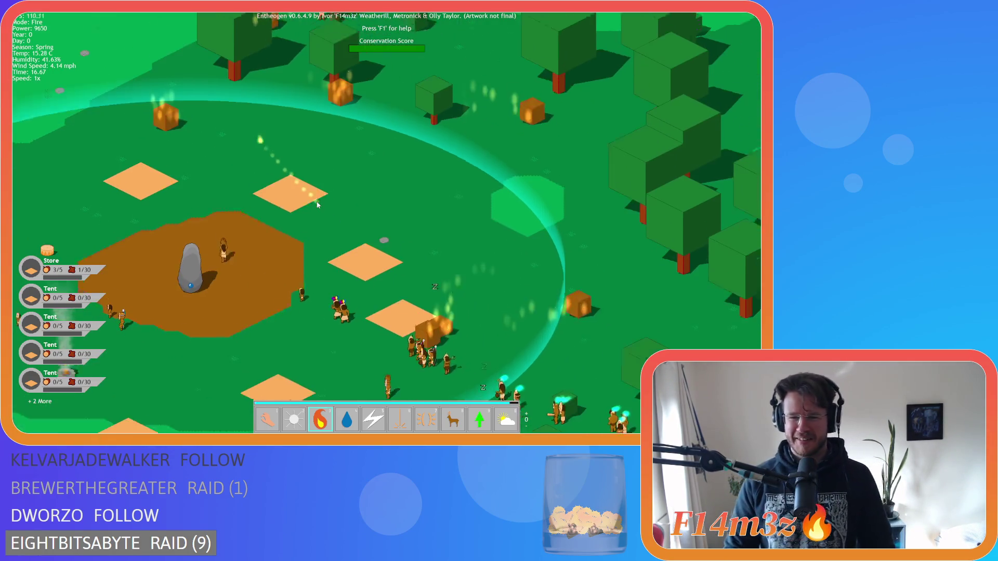
key("d")
key("s")
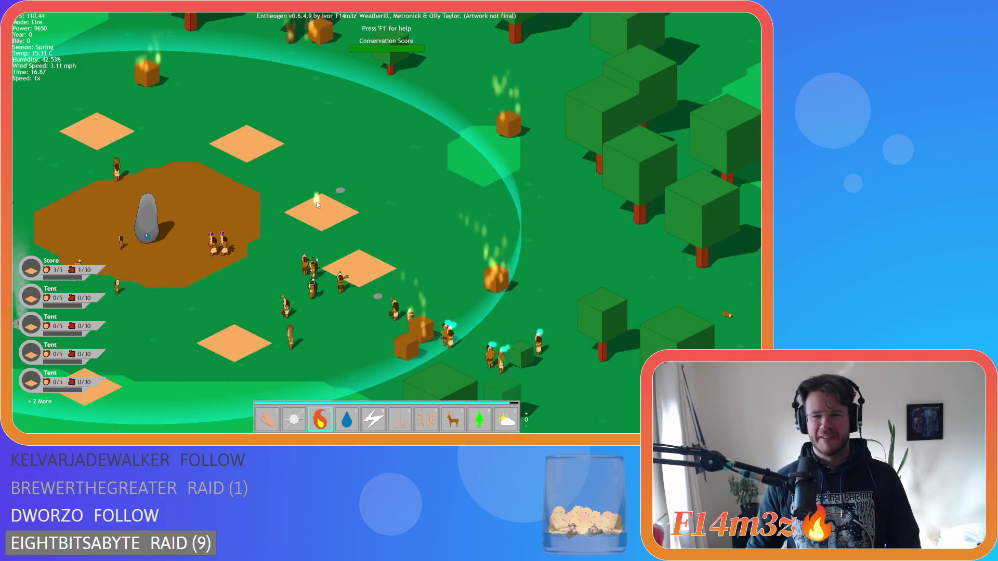
key("w")
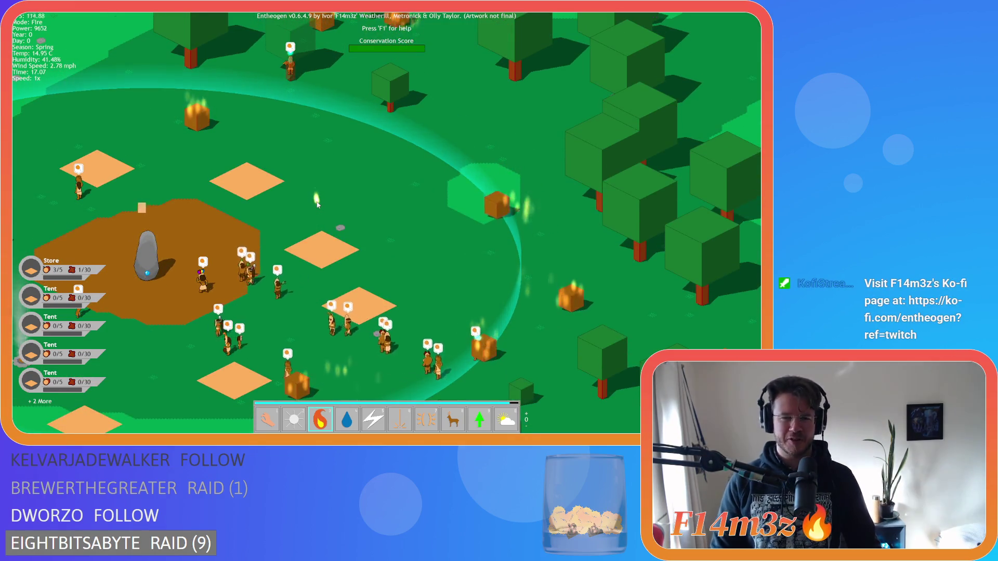
key("w")
key("a")
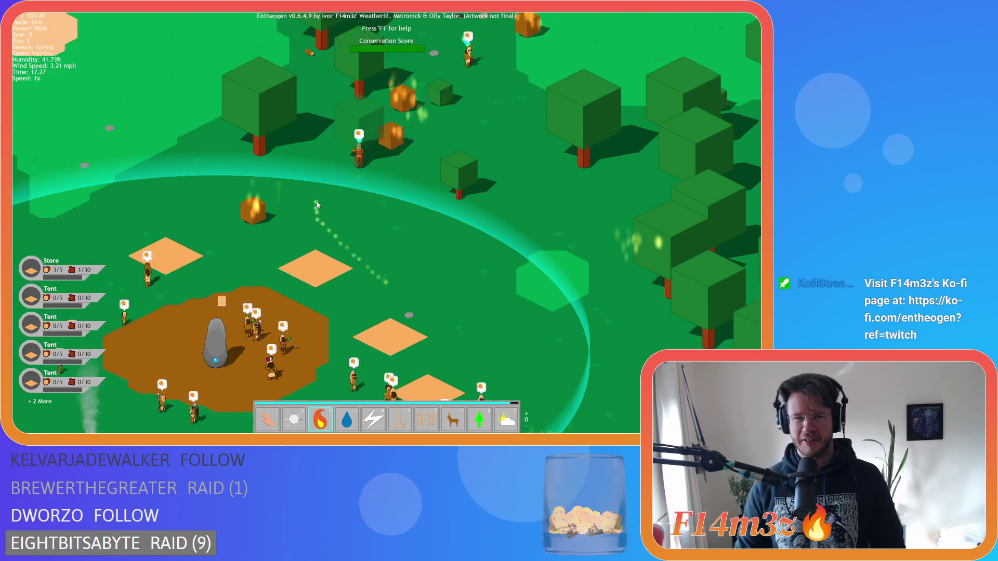
key("w")
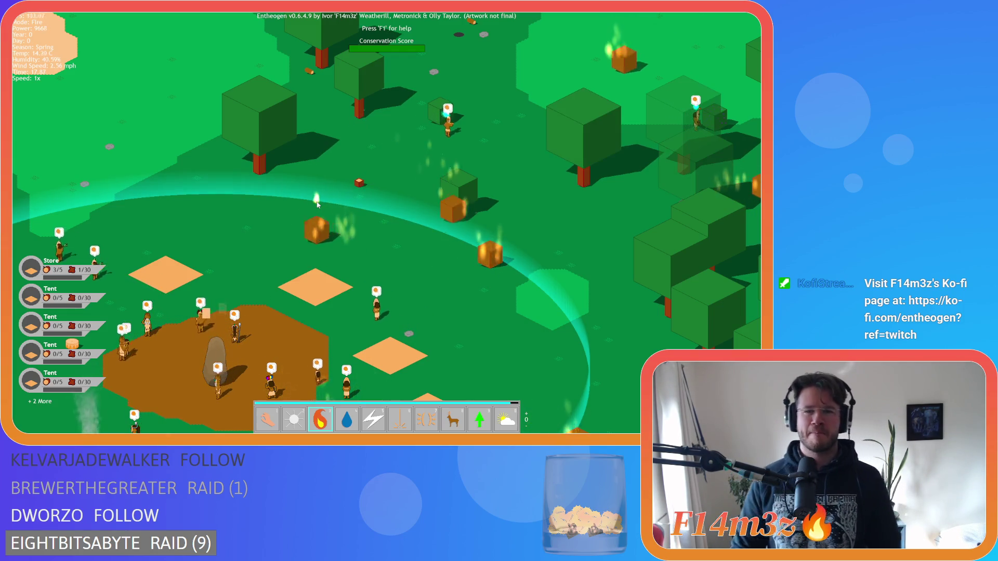
key("w")
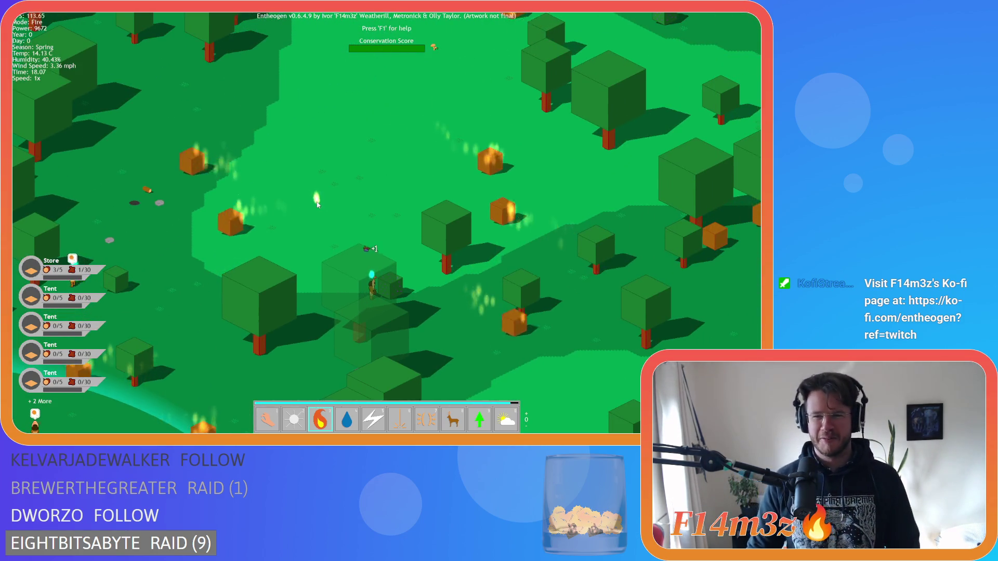
key("w")
key("w")
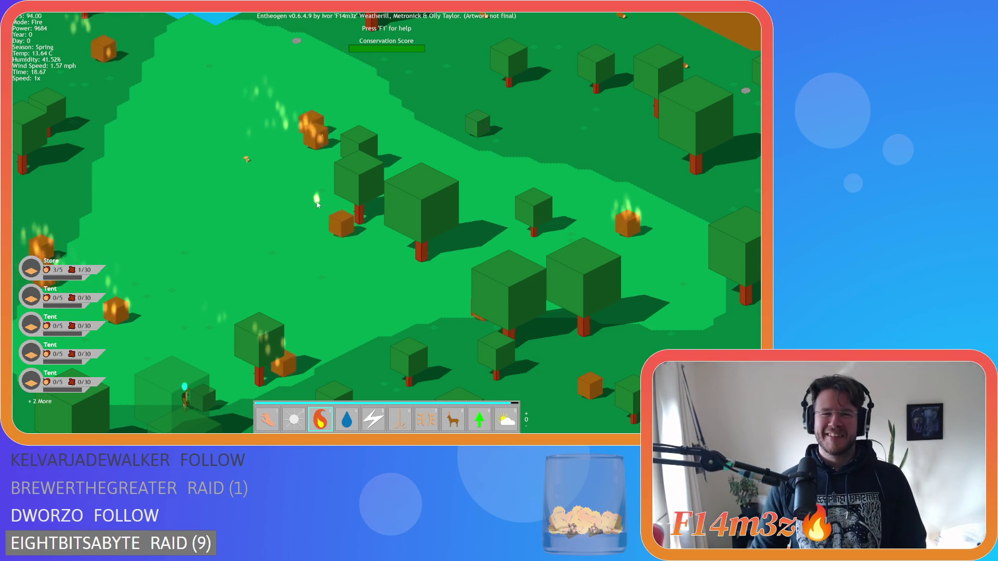
Pan west across the burning forest, past the village, and zoom out to a wide map view.
key("a")
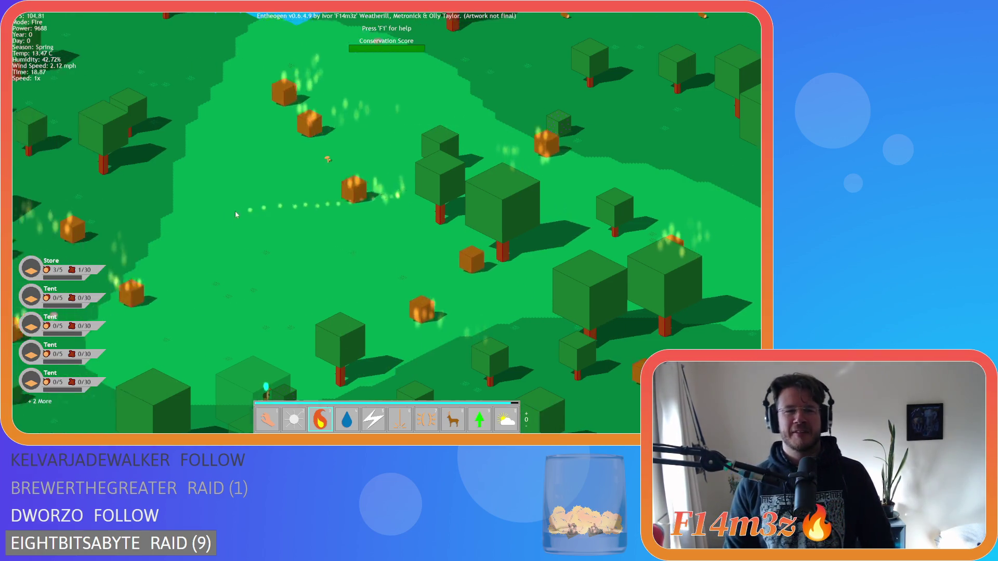
key("a")
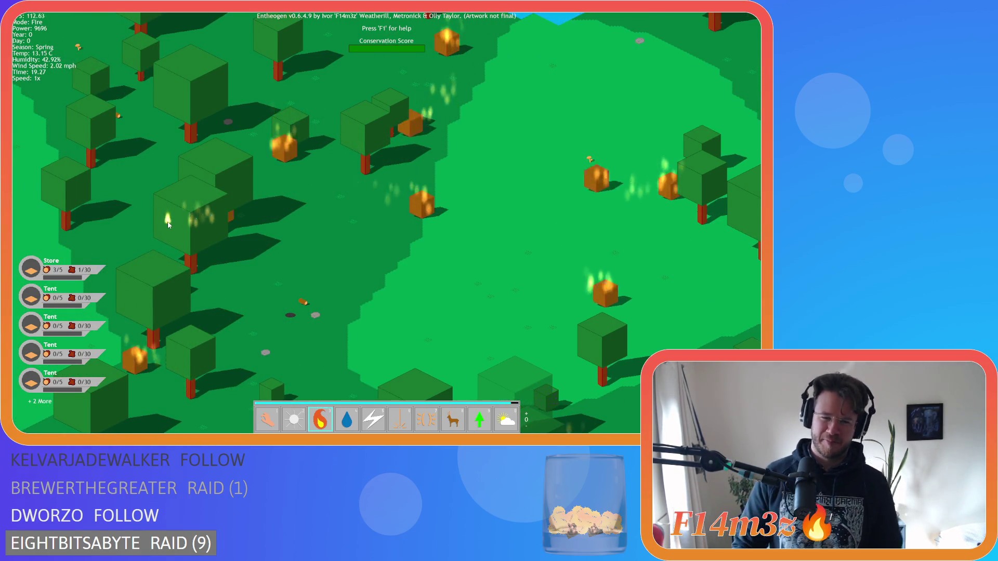
key("s")
key("a")
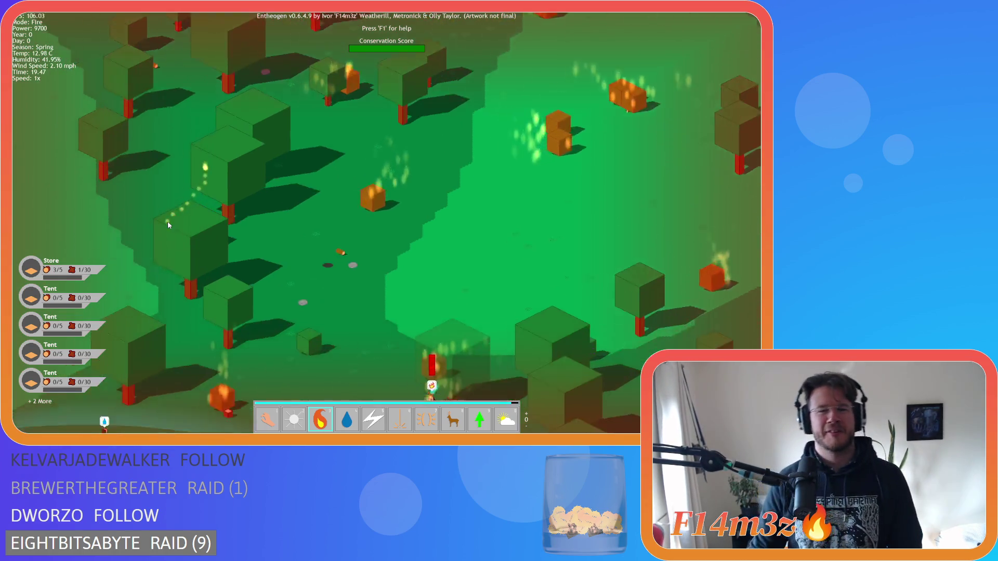
key("s")
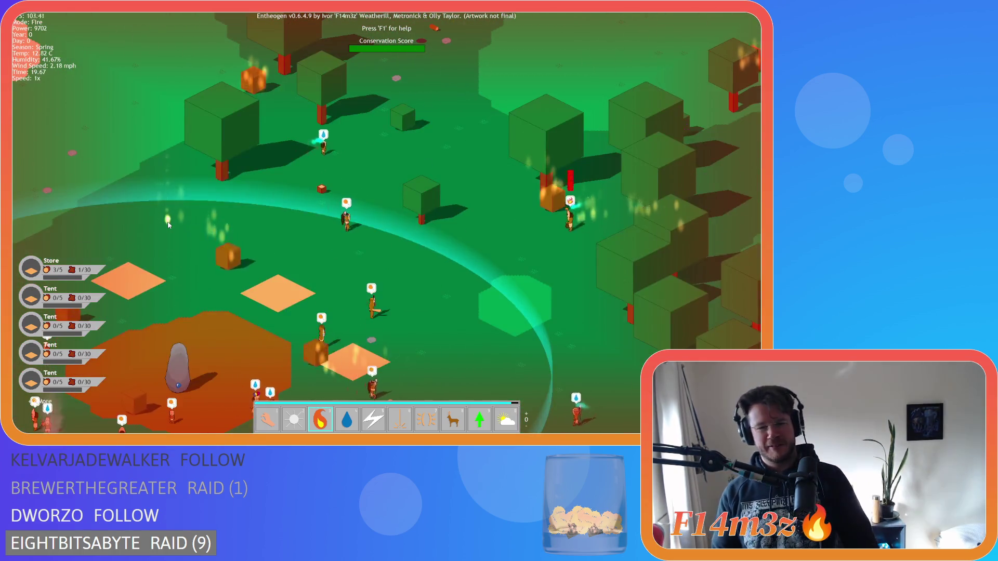
key("a")
key("s")
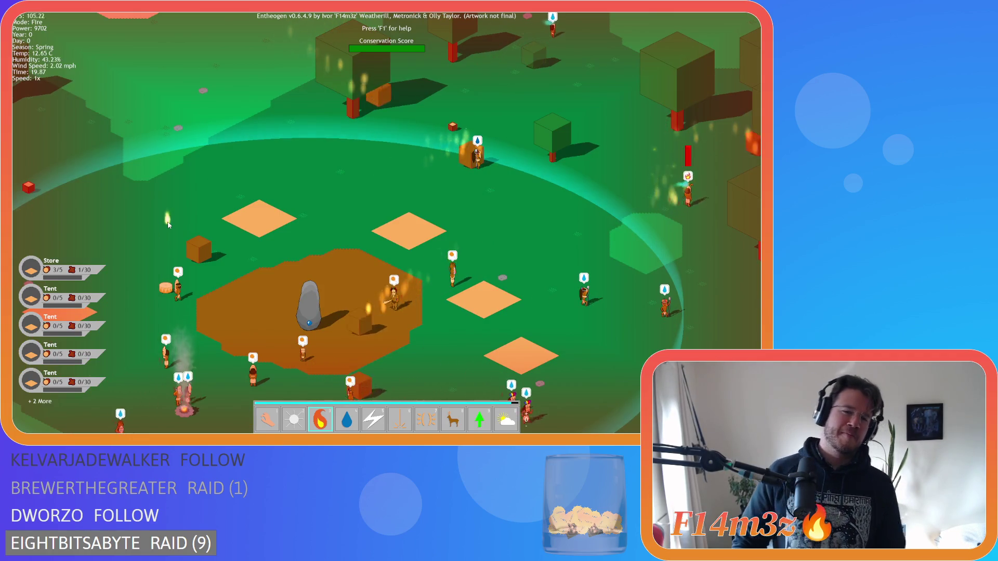
key("s")
key("s")
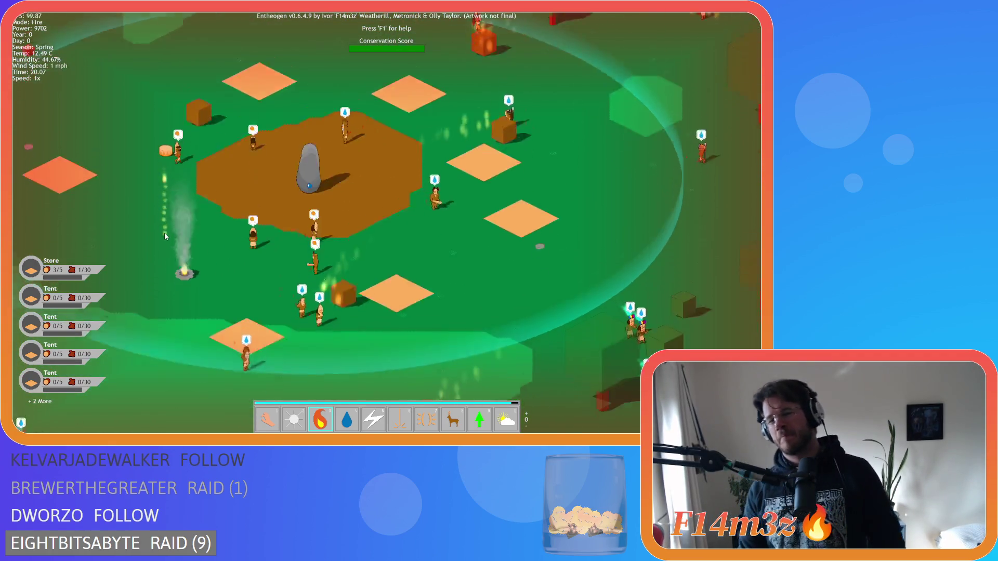
key("s")
scroll(164, 232, "down", 8)
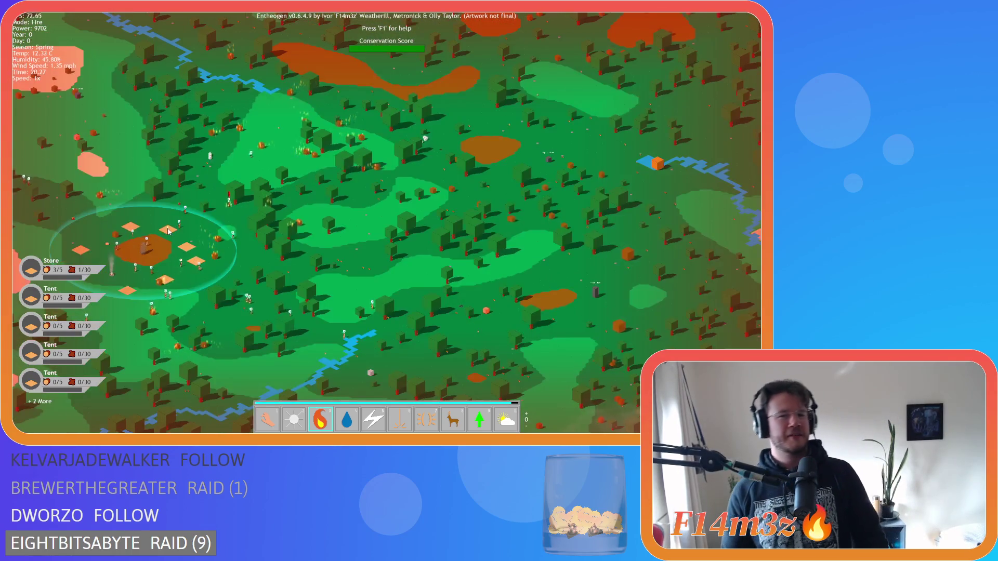
Pan the map toward the lake, then quit the game with Escape and confirm with Y.
key("a")
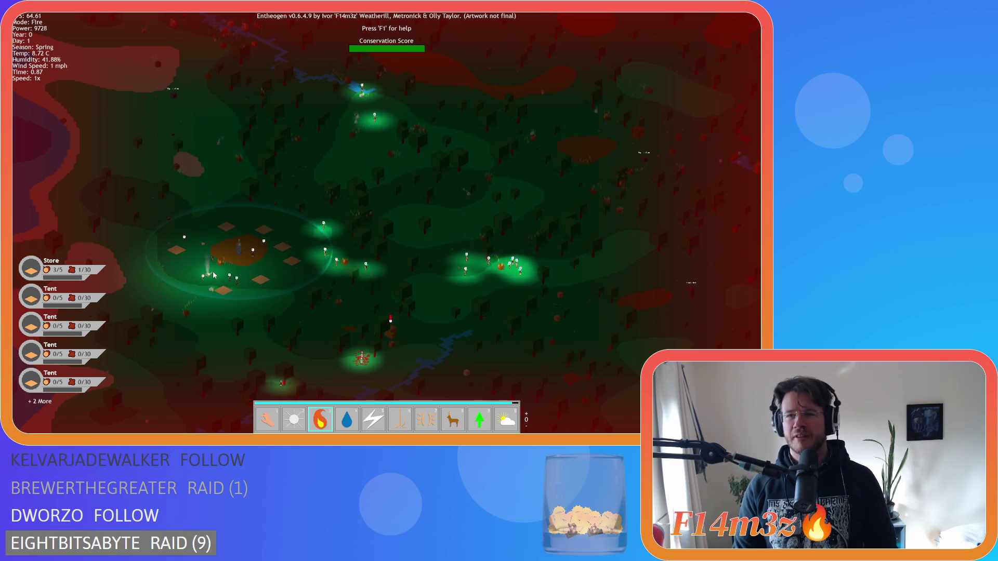
key("w")
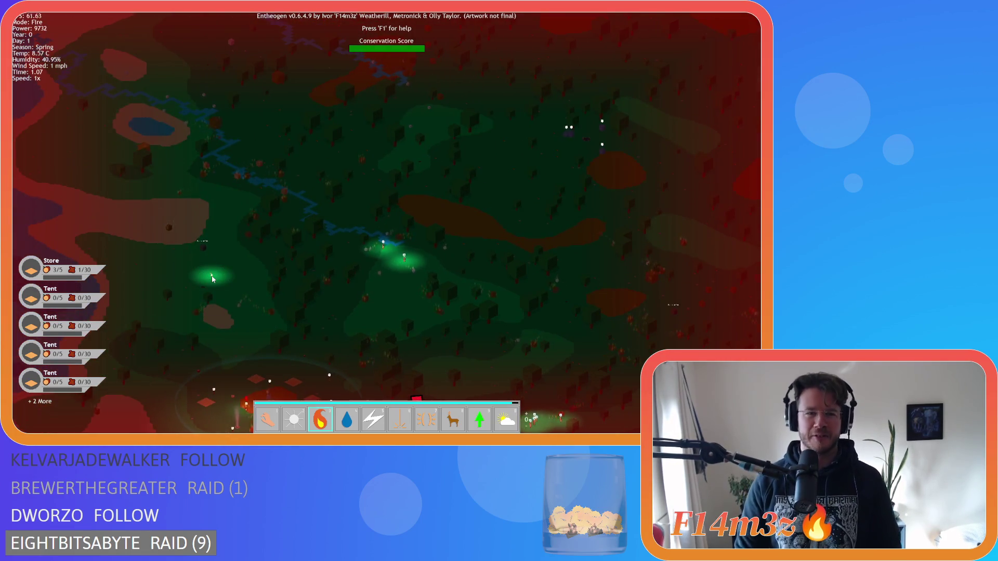
scroll(212, 279, "up", 5)
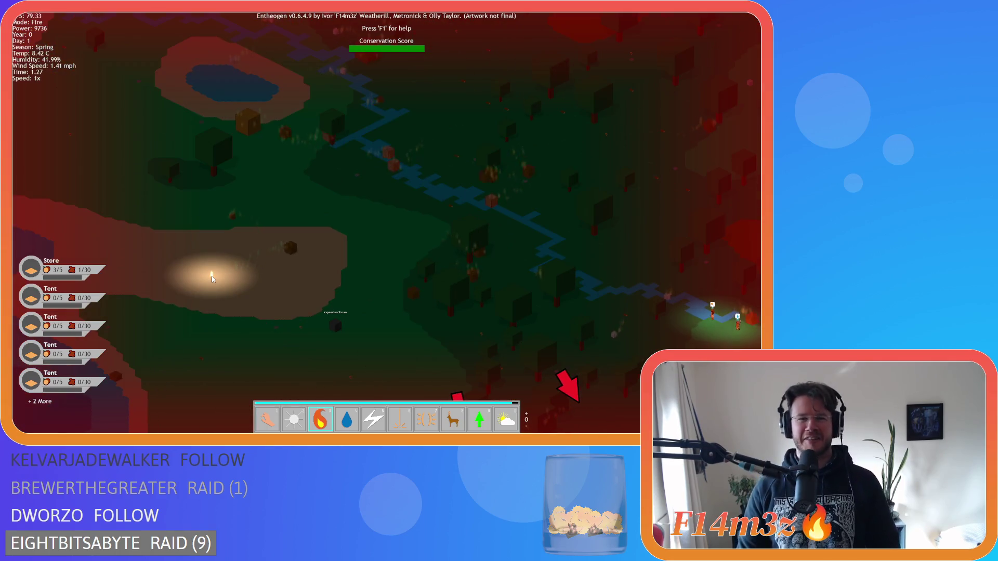
key("w")
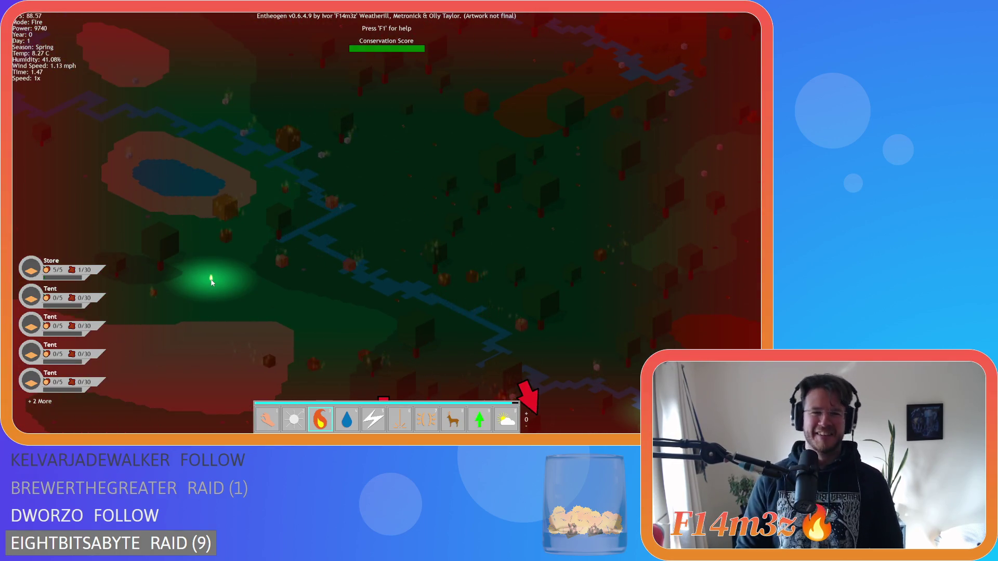
scroll(211, 281, "down", 5)
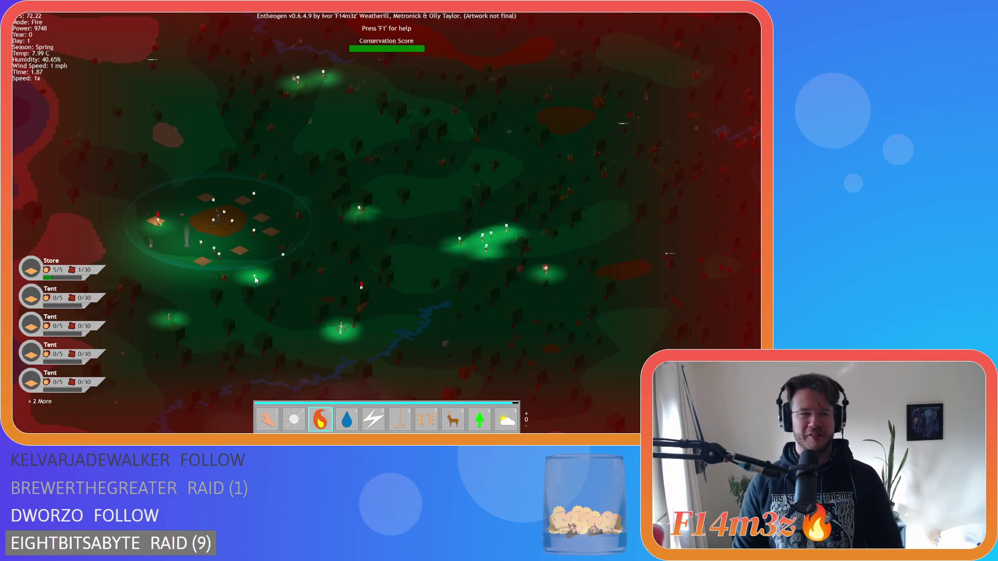
key("Escape")
key("Escape")
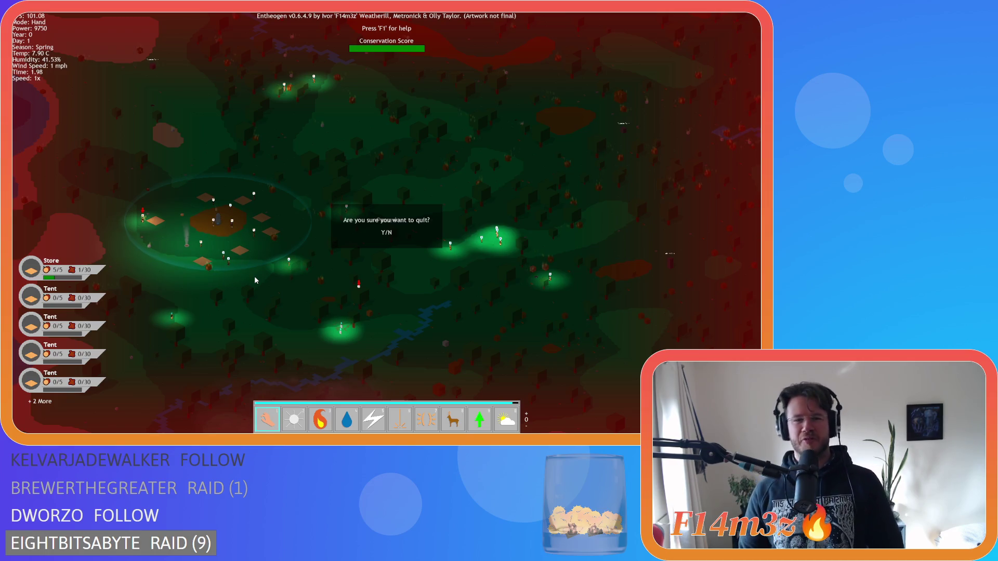
key("y")
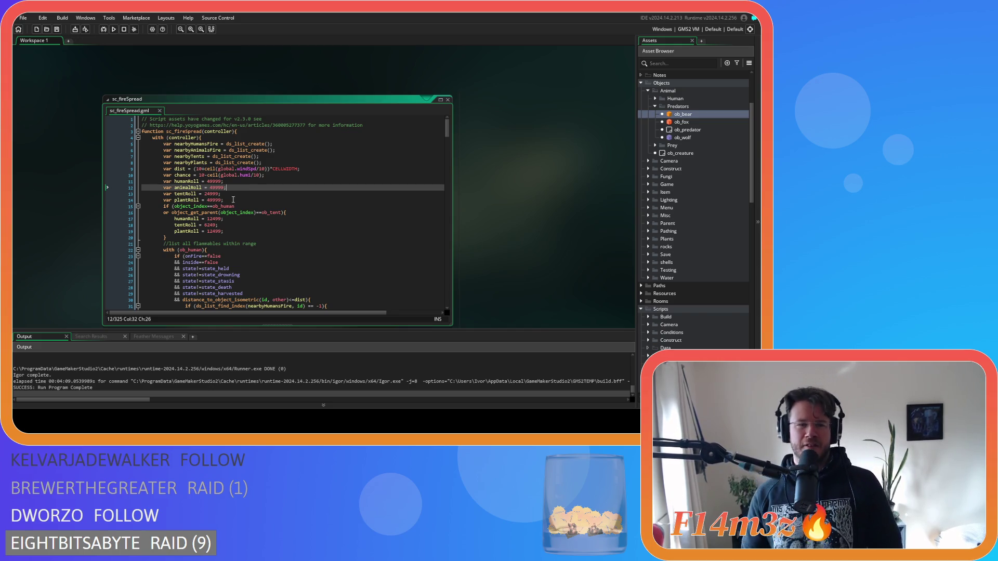
left_click(256, 192)
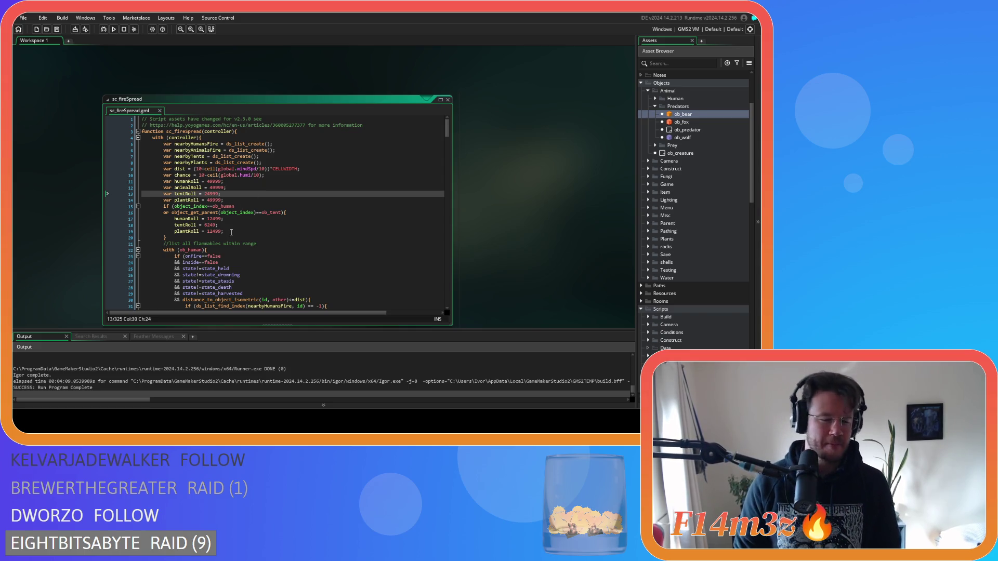
scroll(550, 196, "down", 1)
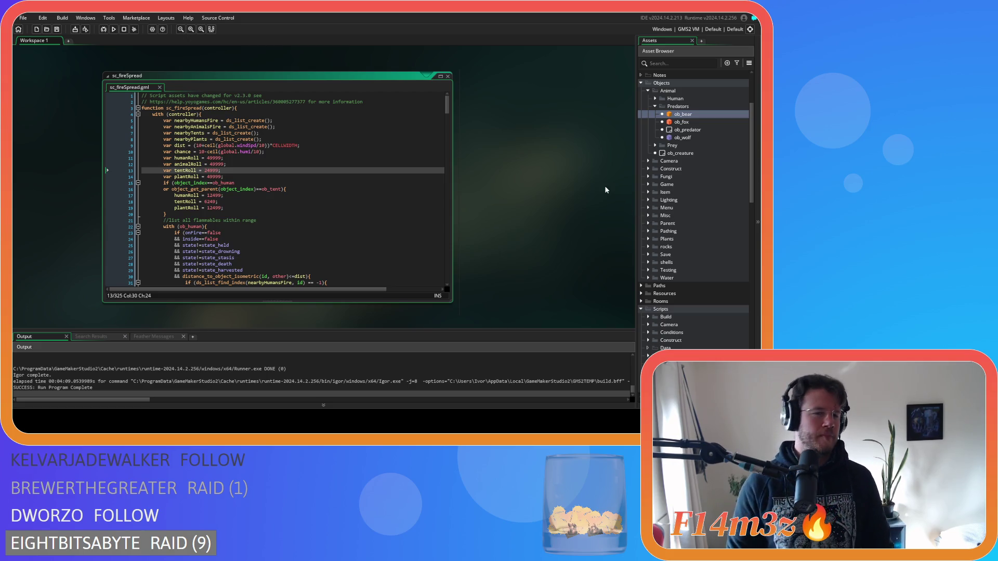
right_click(591, 191)
Close the sc_fireSpread script window and expand the Lighting folder in the Asset Browser.
mouse_move(609, 202)
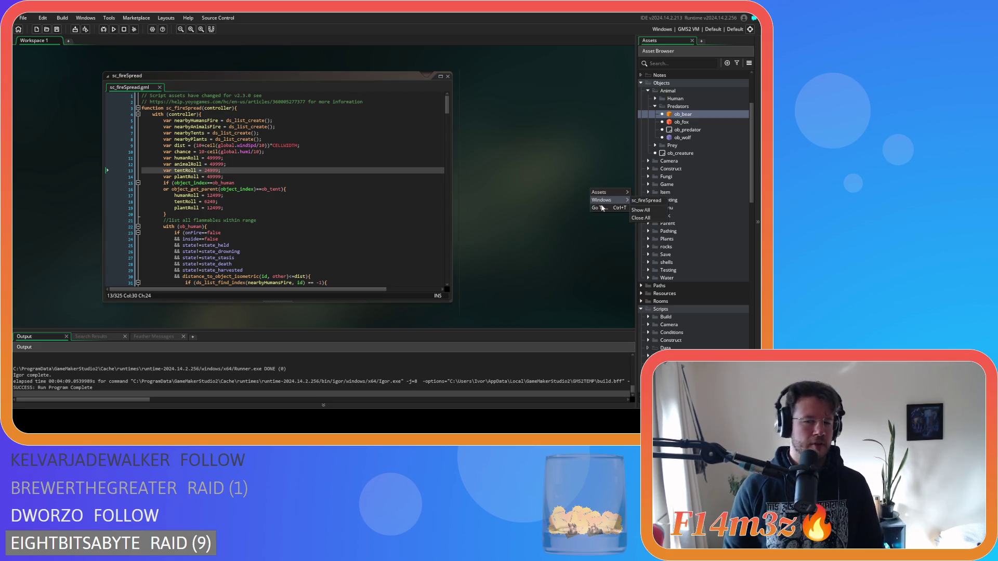
left_click(635, 218)
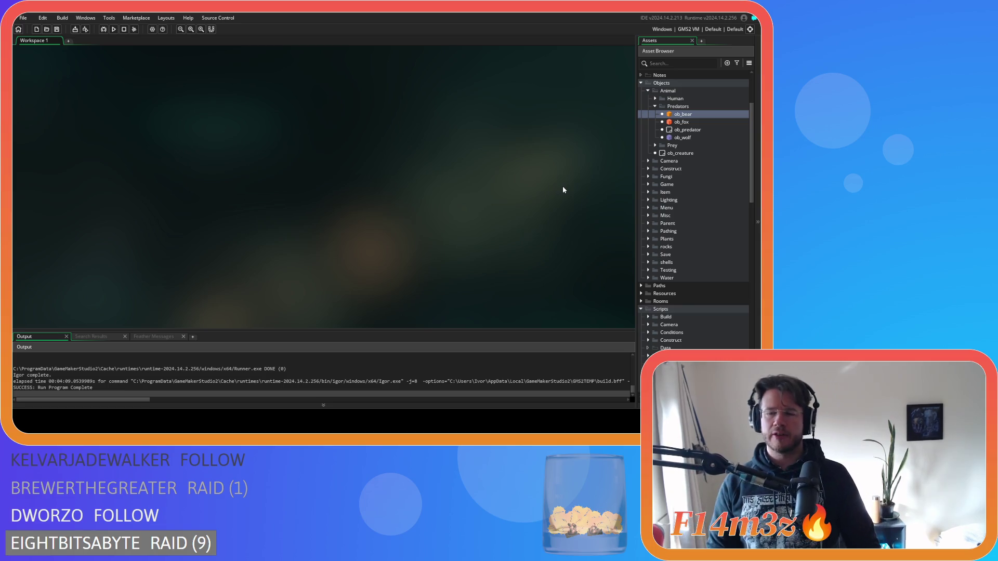
left_click(649, 200)
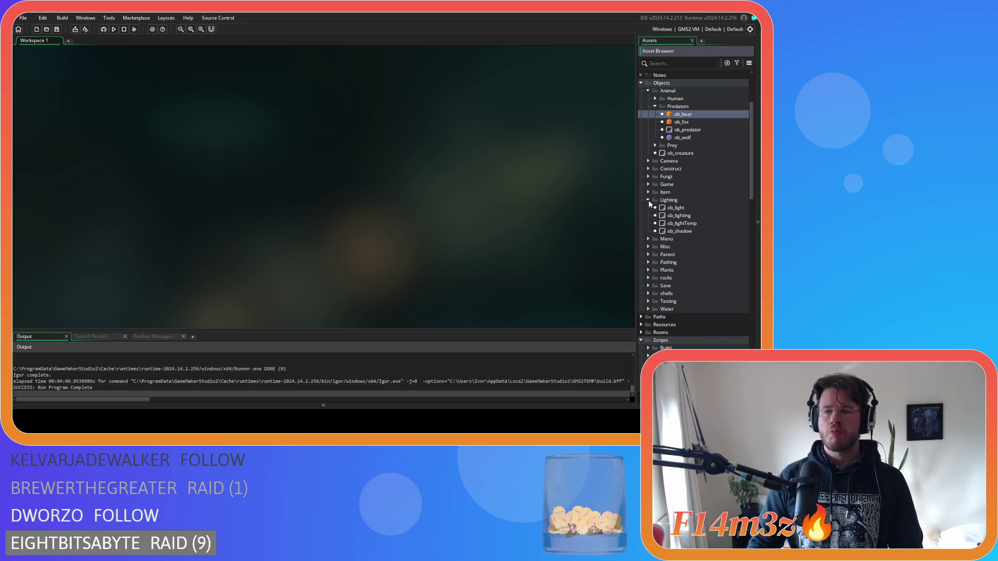
Open ob_lighting's Draw event and scroll through its light drawing code.
double_click(691, 215)
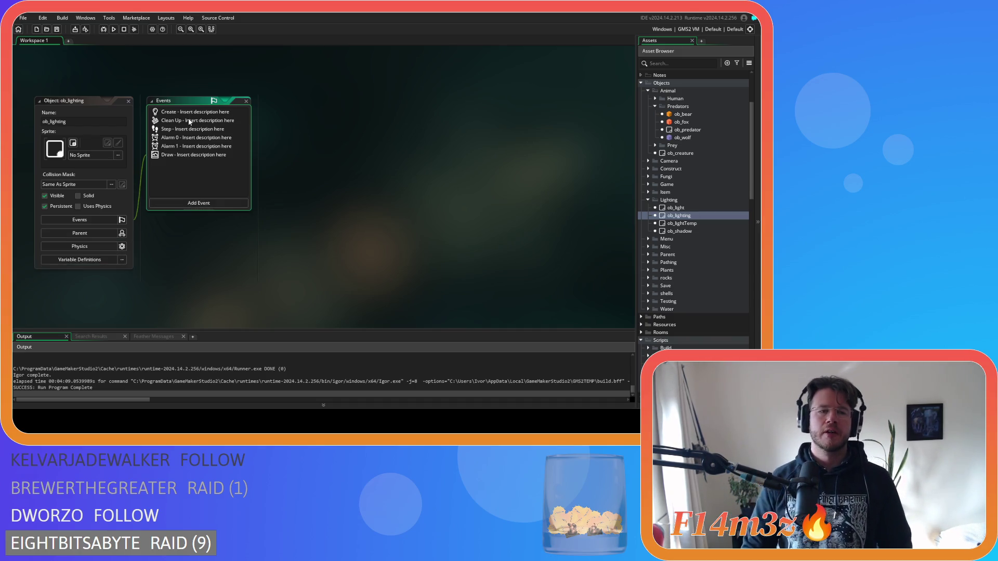
double_click(183, 155)
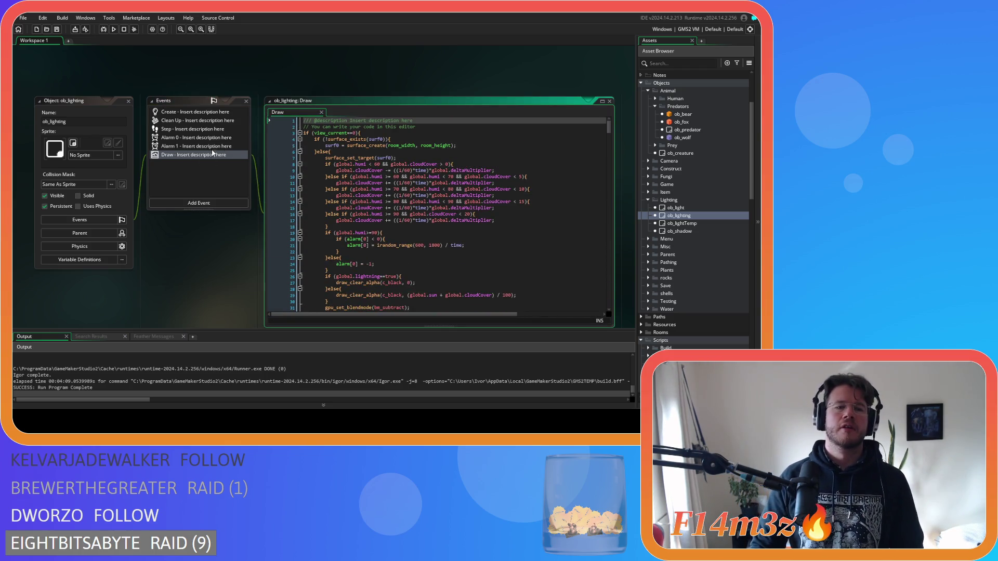
scroll(512, 206, "down", 20)
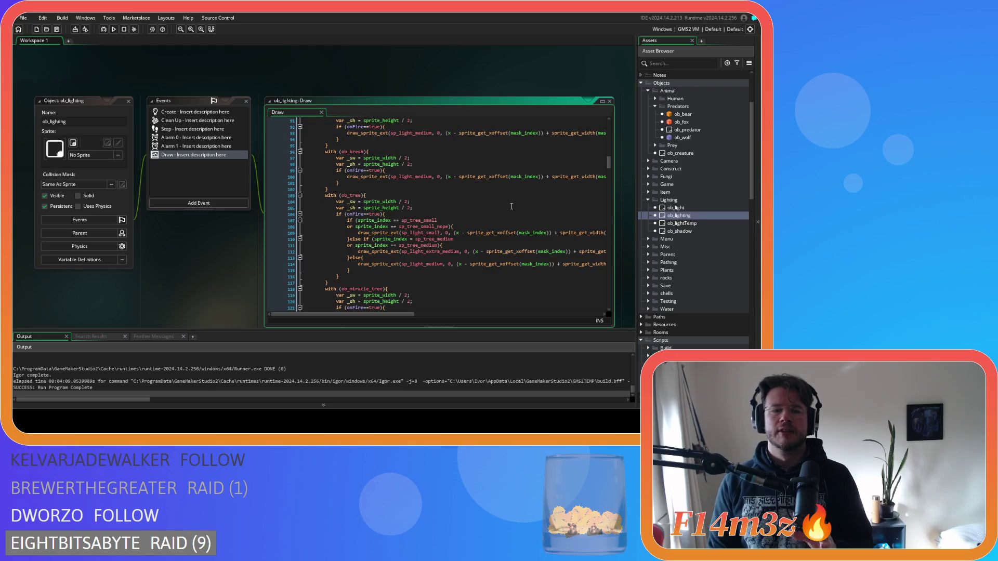
scroll(512, 207, "down", 20)
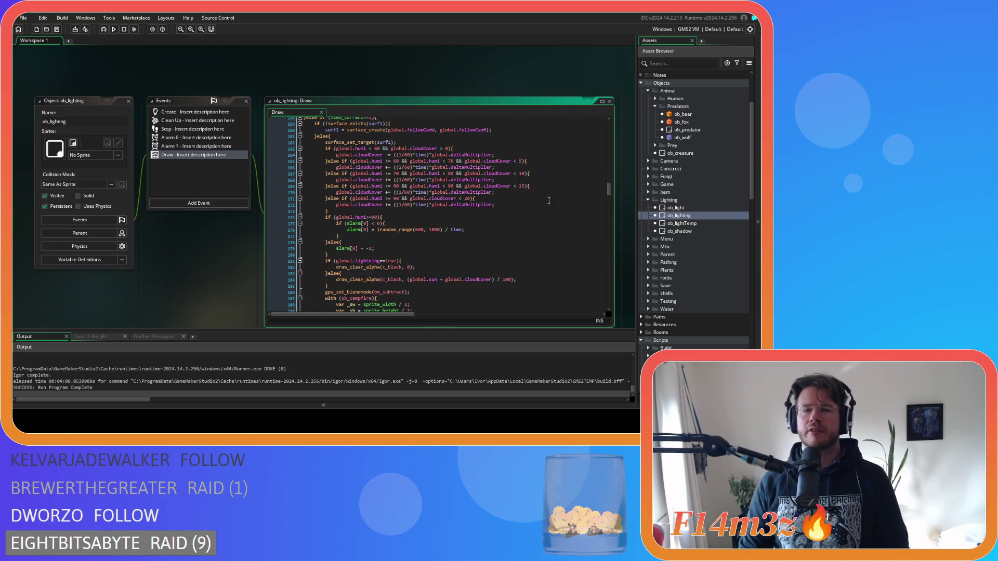
mouse_move(608, 190)
left_mouse_down()
mouse_move(616, 269)
mouse_move(623, 214)
mouse_move(596, 151)
mouse_move(613, 269)
mouse_move(584, 170)
mouse_move(607, 134)
left_mouse_up()
scroll(589, 186, "up", 3)
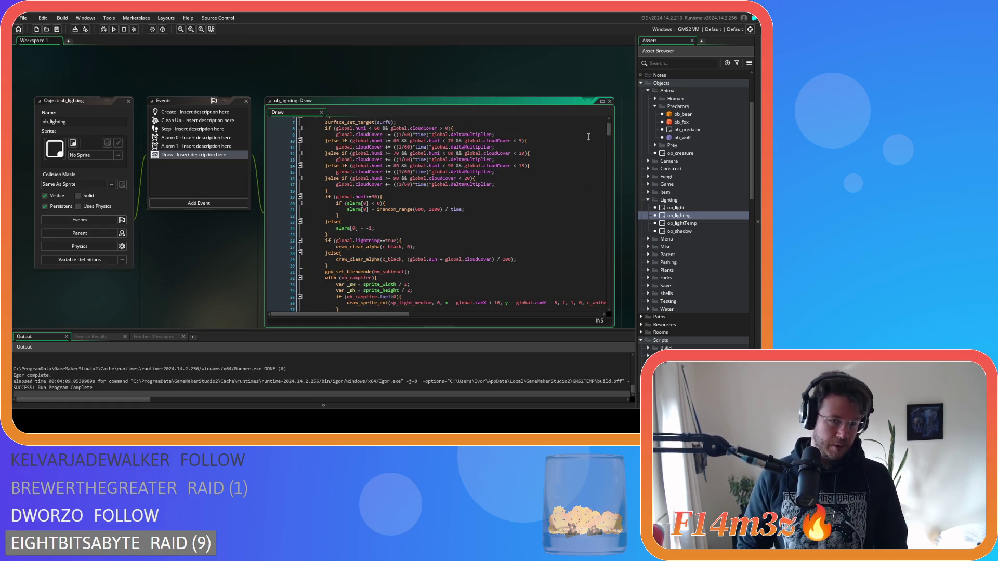
scroll(563, 172, "up", 2)
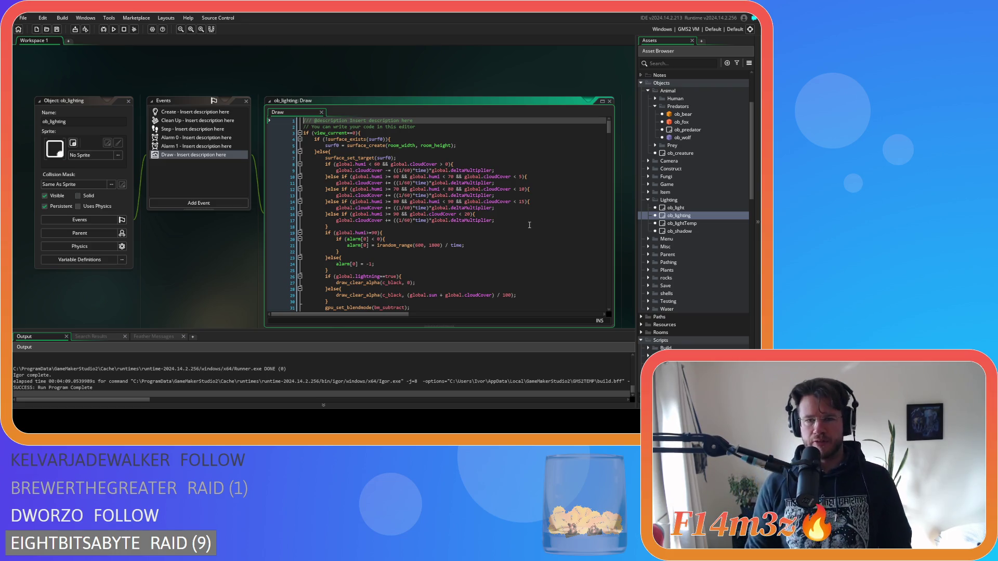
scroll(520, 197, "down", 9)
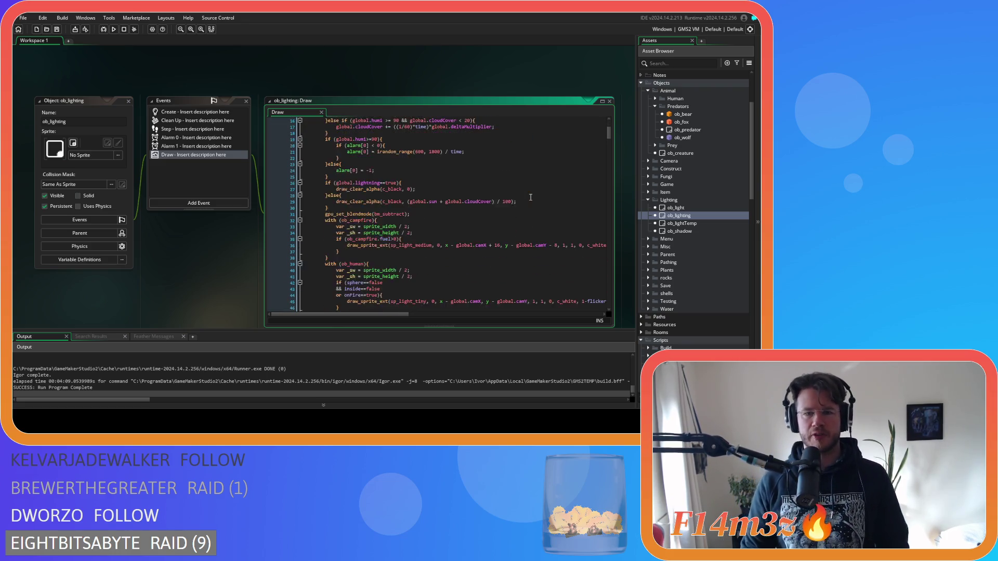
scroll(530, 198, "down", 4)
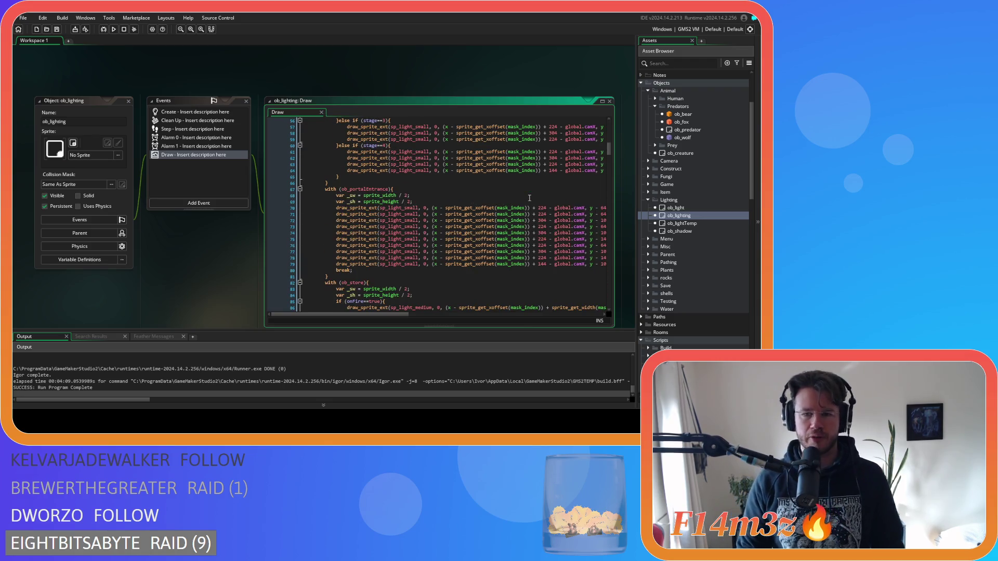
scroll(529, 199, "up", 13)
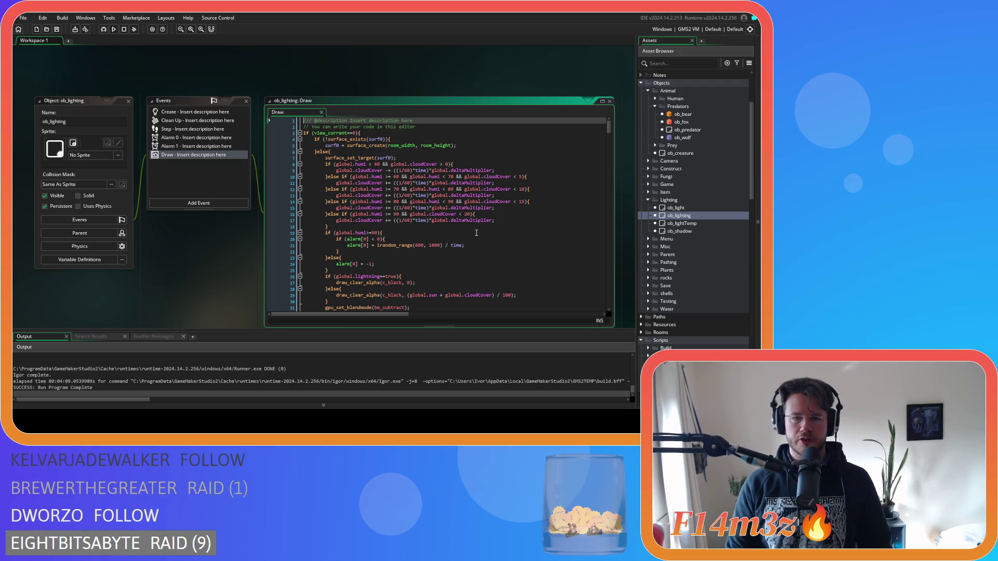
scroll(475, 233, "down", 20)
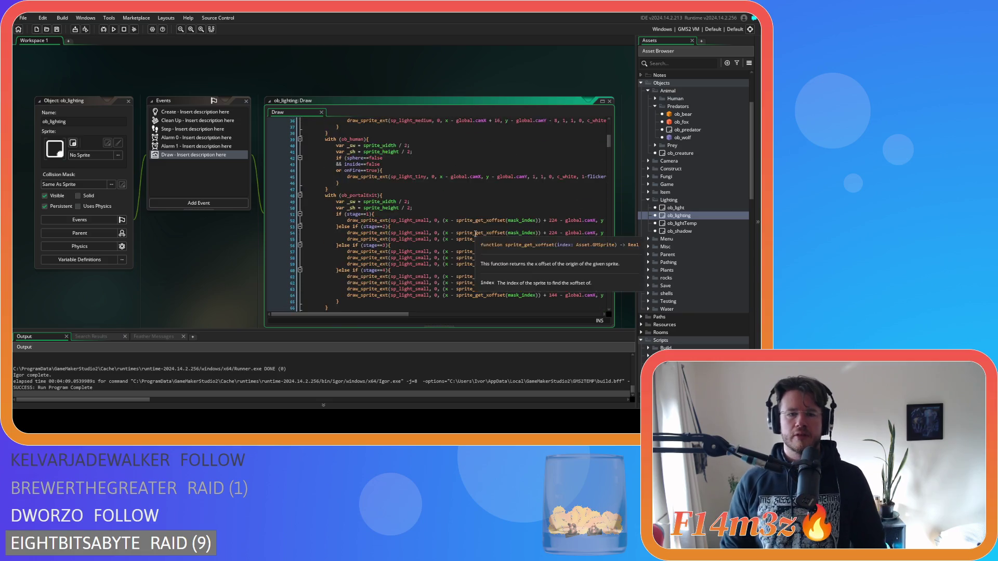
scroll(475, 233, "down", 17)
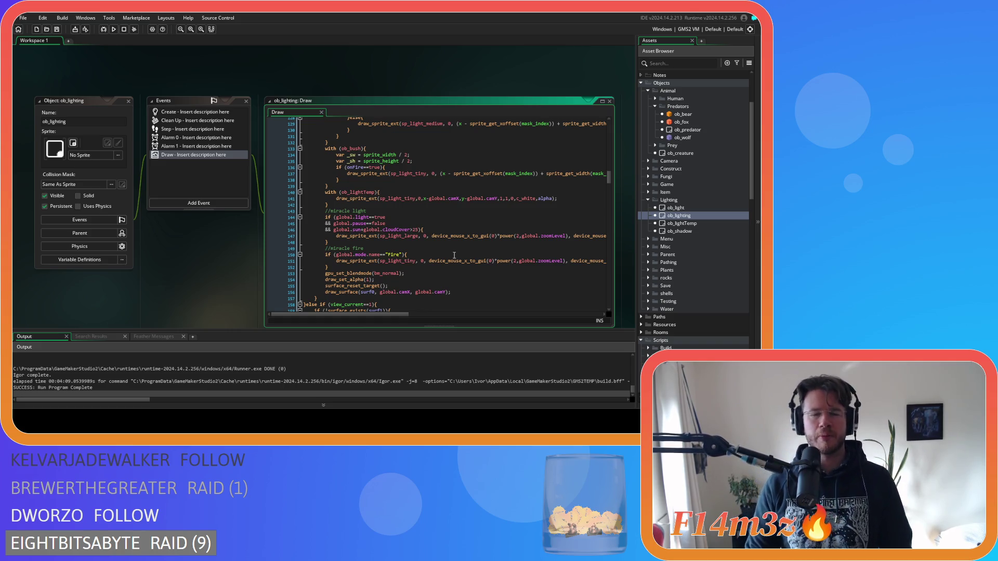
Inspect the ob_lightTemp draw call, then select the end of the ob_bush light block.
left_click(356, 205)
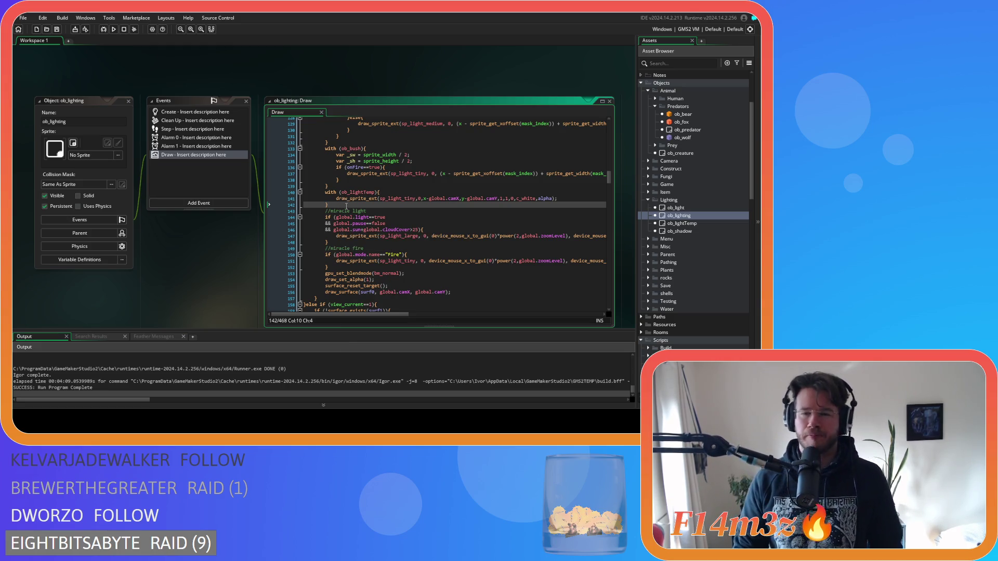
left_click(544, 199)
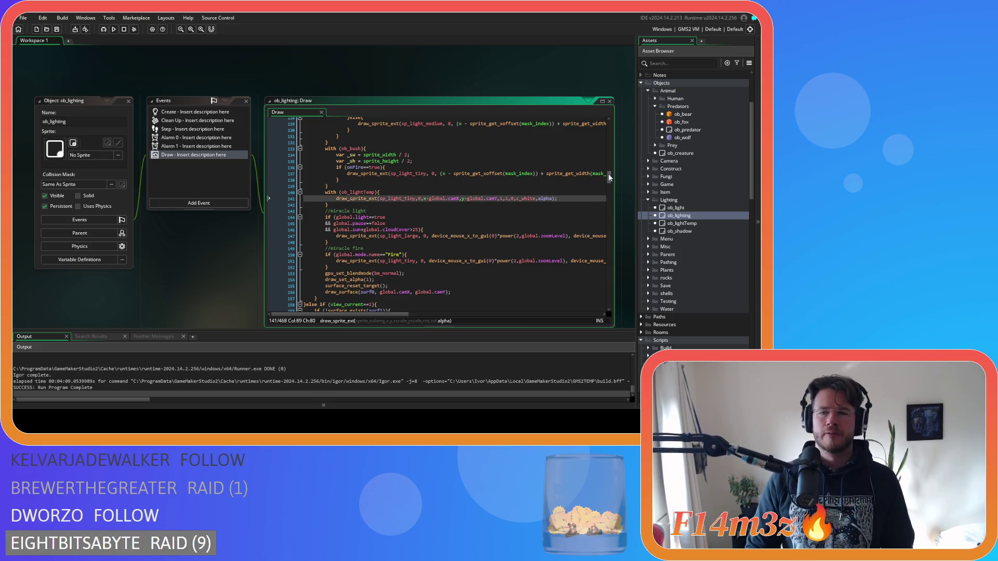
left_click_drag(610, 178, 611, 177)
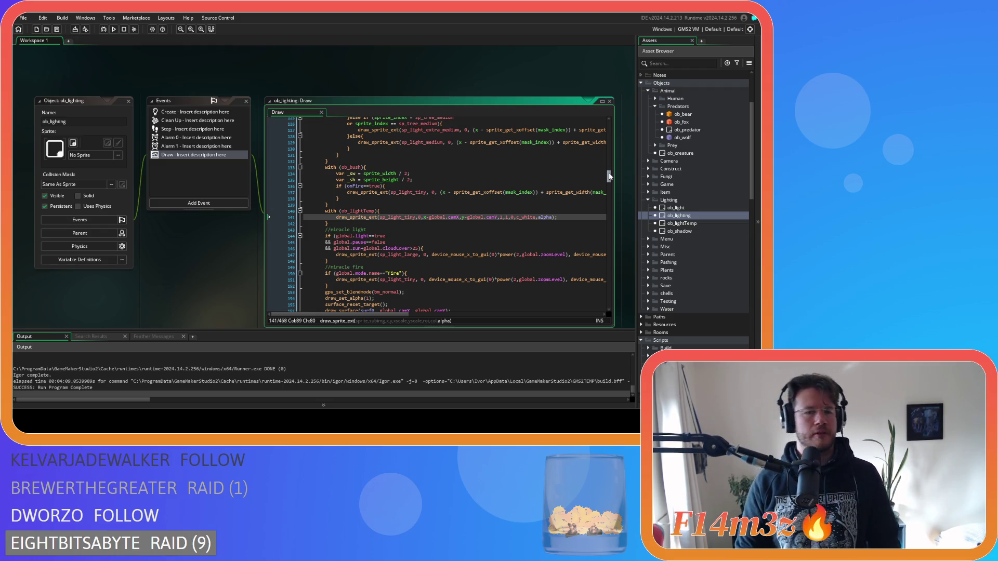
left_click_drag(610, 177, 608, 173)
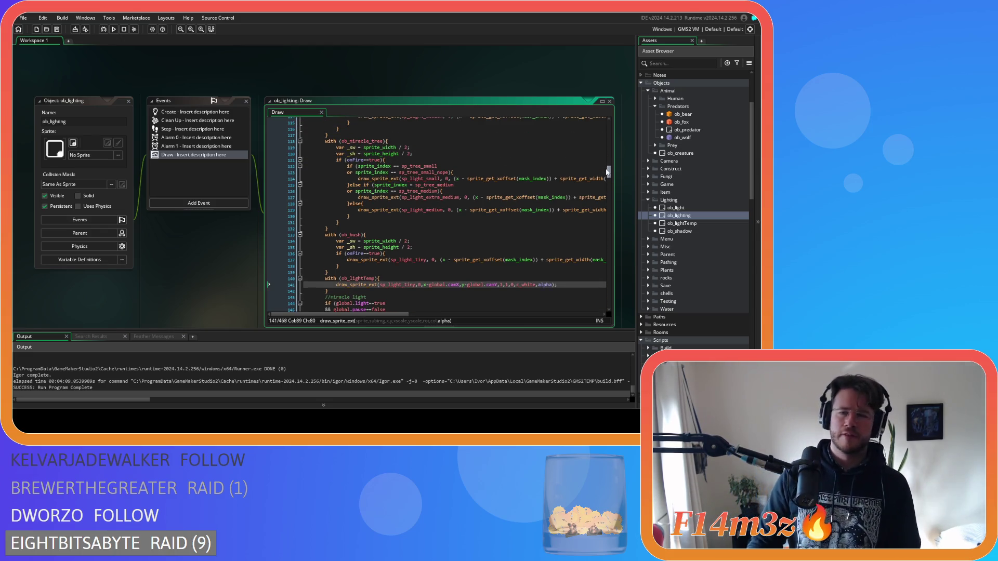
left_click_drag(607, 172, 600, 162)
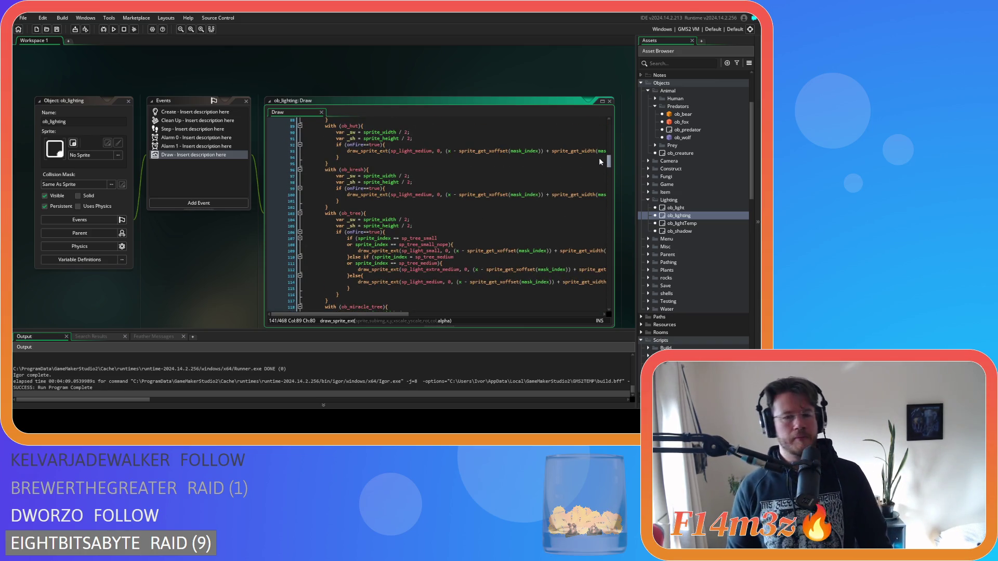
scroll(601, 161, "down", 8)
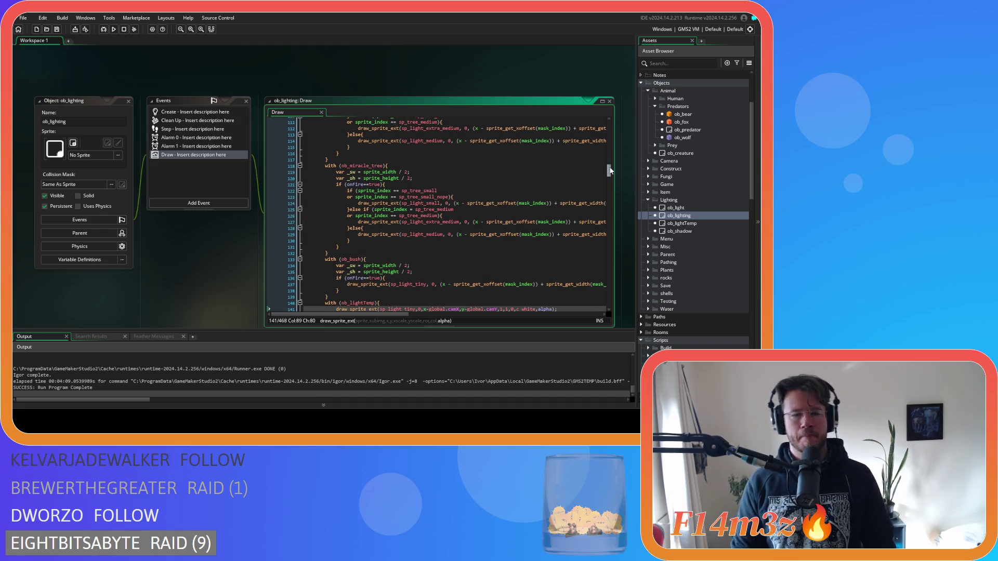
scroll(411, 258, "down", 2)
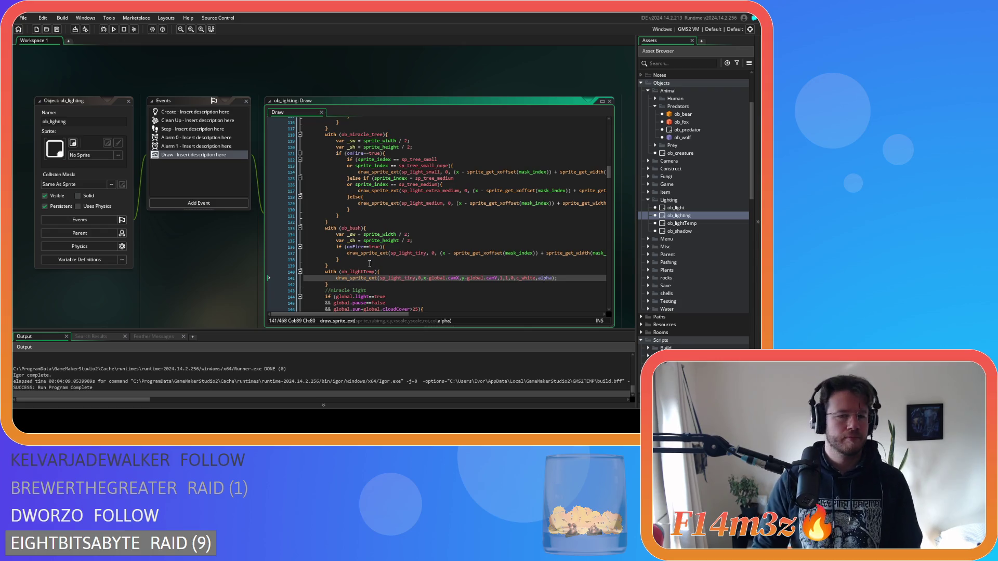
left_click_drag(345, 266, 325, 229)
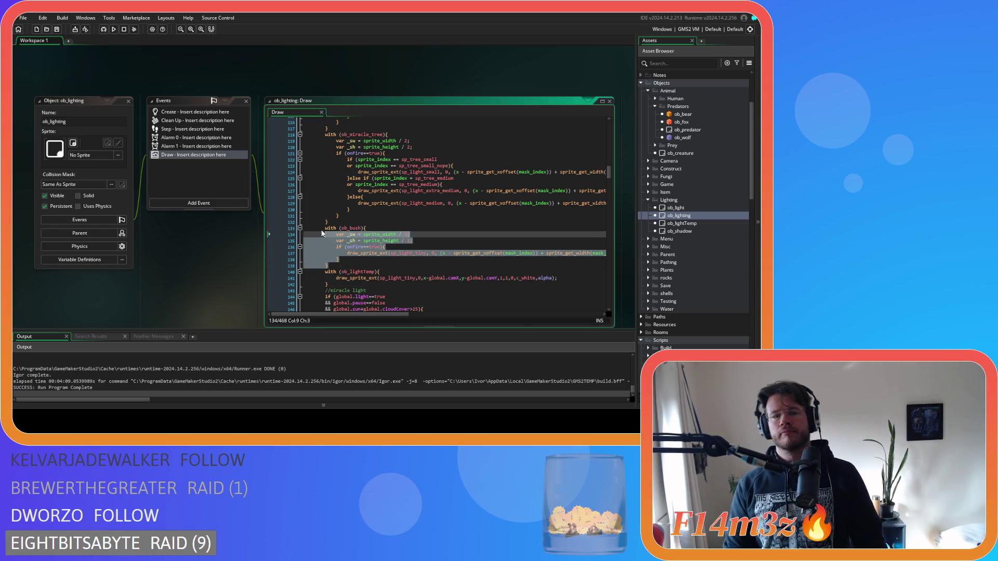
Duplicate the ob_bush light block as ob_predator and add a line inside its onFire check.
key("ctrl+d")
scroll(353, 258, "down", 2)
scroll(353, 258, "down", 3)
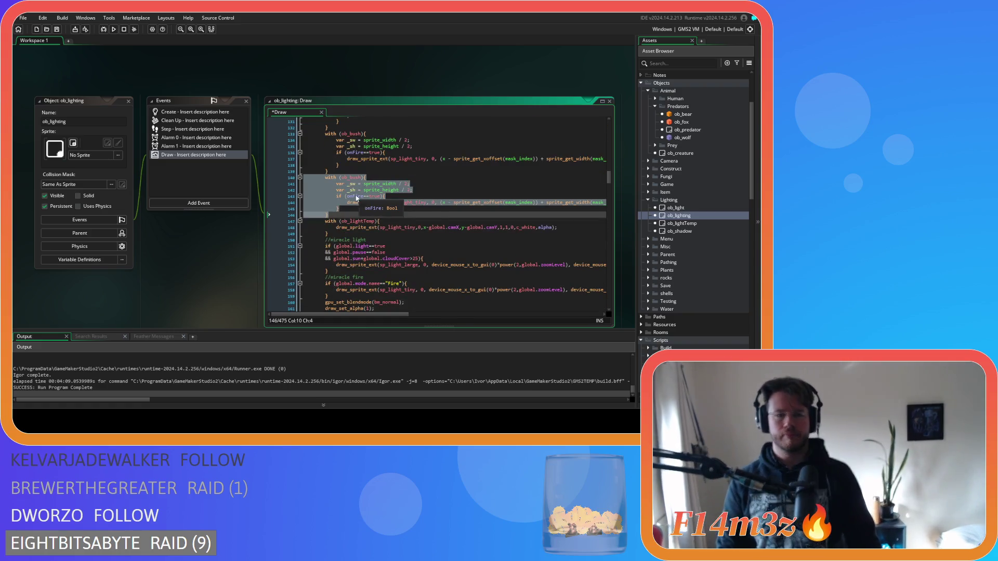
left_click(357, 177)
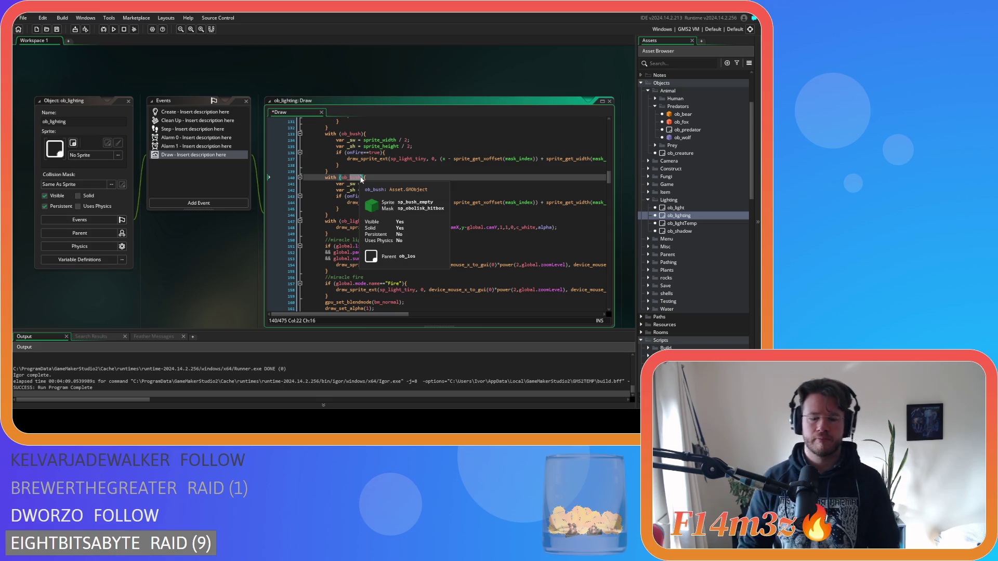
type("predator")
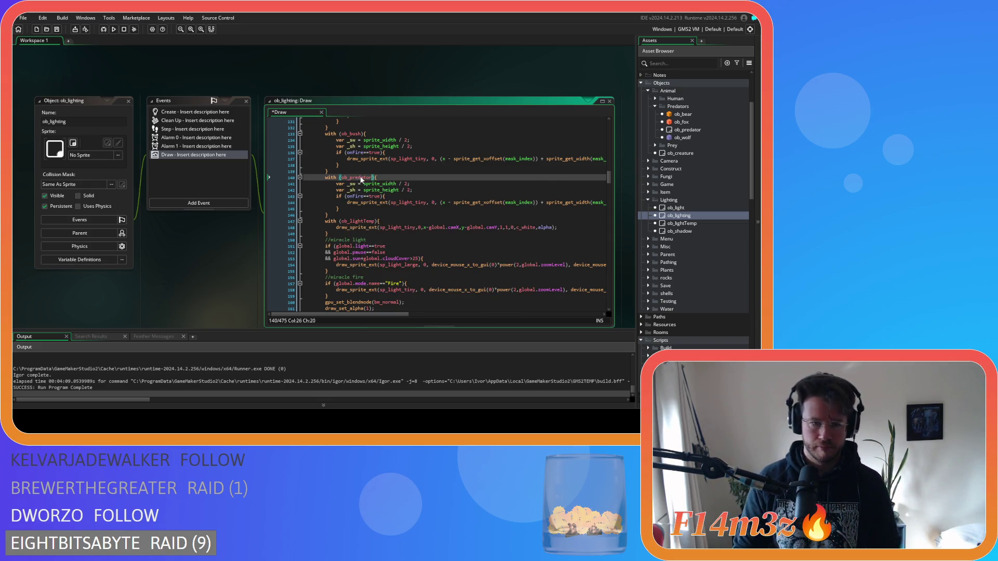
scroll(401, 242, "down", 1)
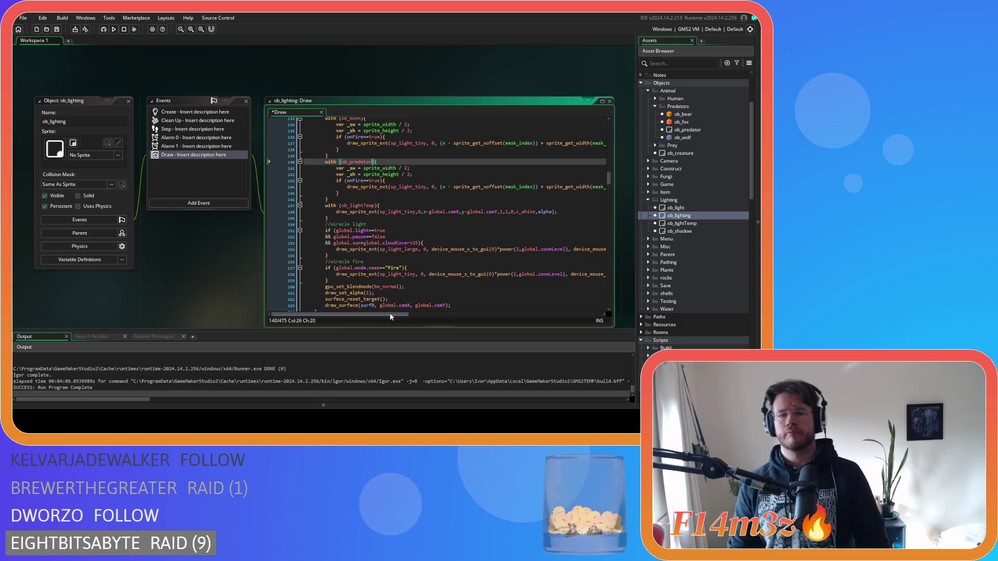
scroll(405, 317, "right", 1)
mouse_move(374, 189)
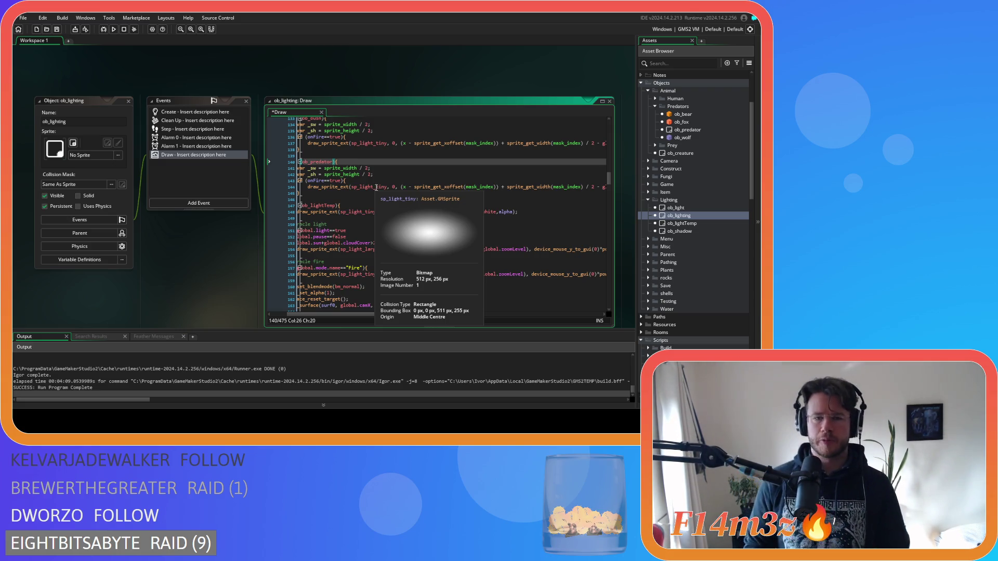
left_click(361, 182)
key("Return")
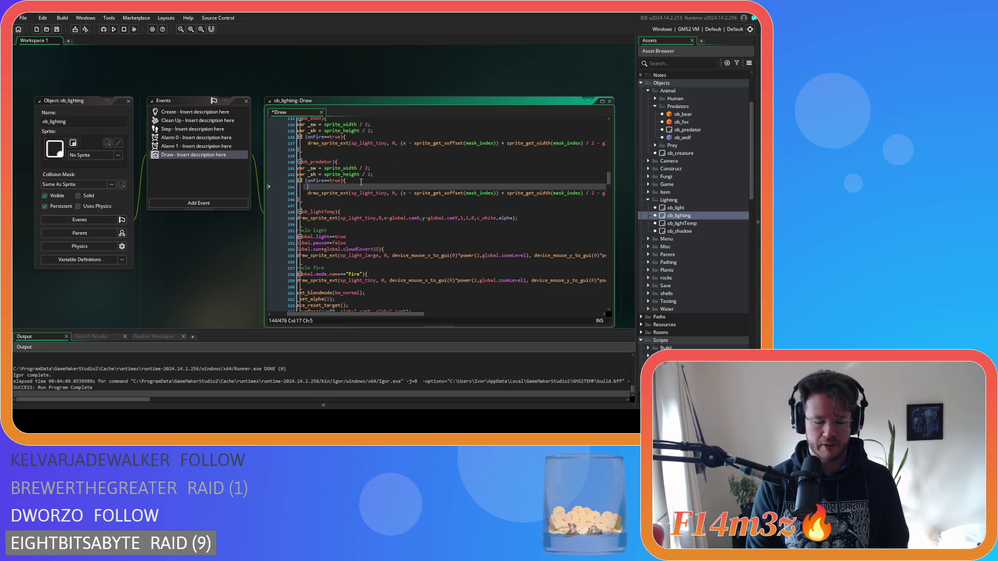
Start the size check, paste the draw call into else, and give Medium sp_light_small.
type("size = \"Large\"){")
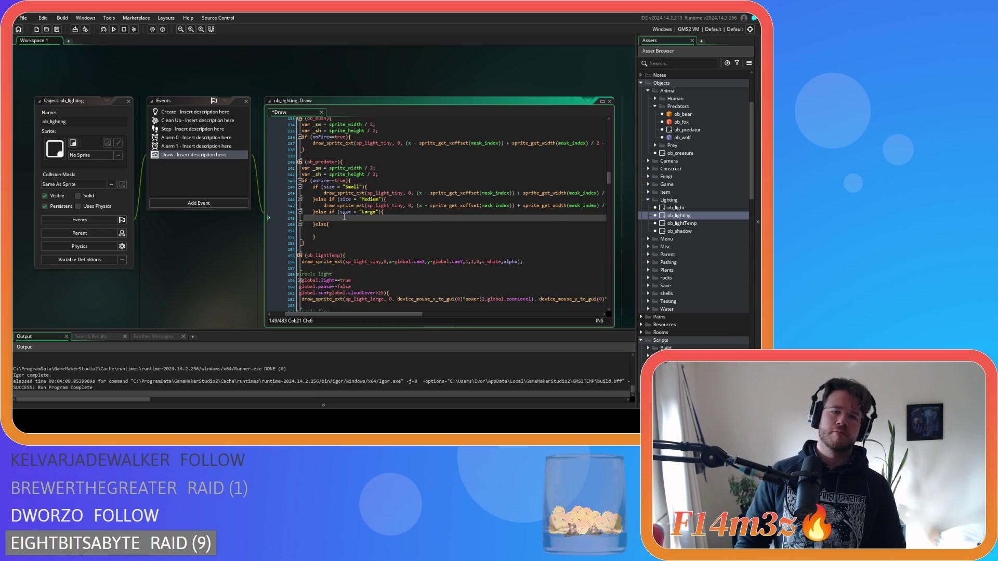
left_click(381, 230)
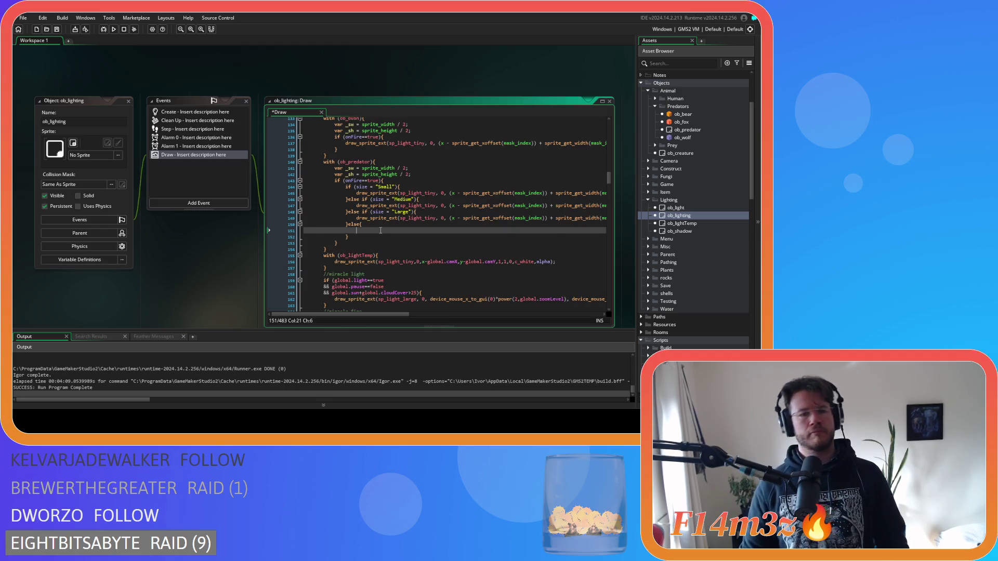
key("ctrl+v")
left_click_drag(465, 316, 283, 312)
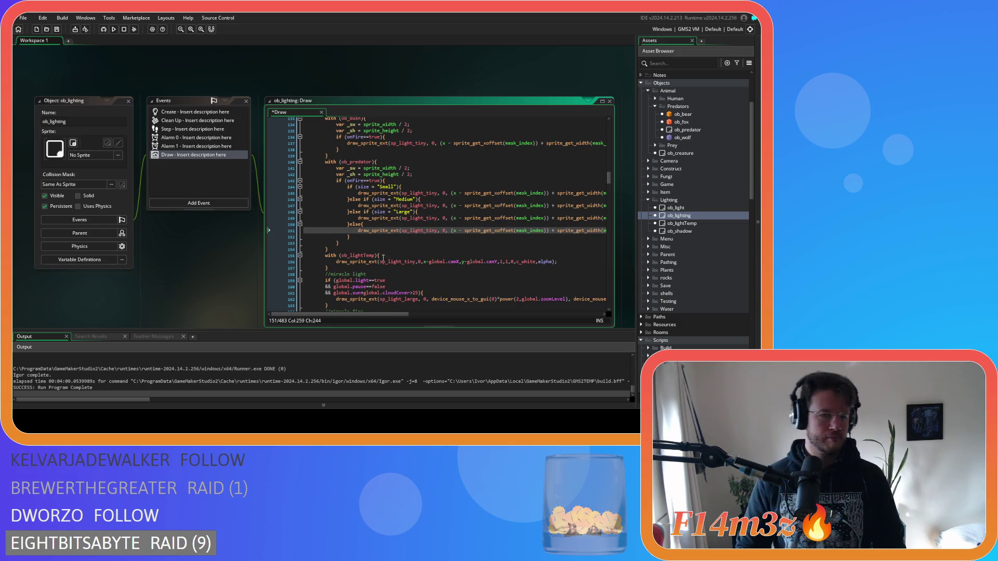
left_click_drag(427, 206, 437, 205)
key("BackSpace")
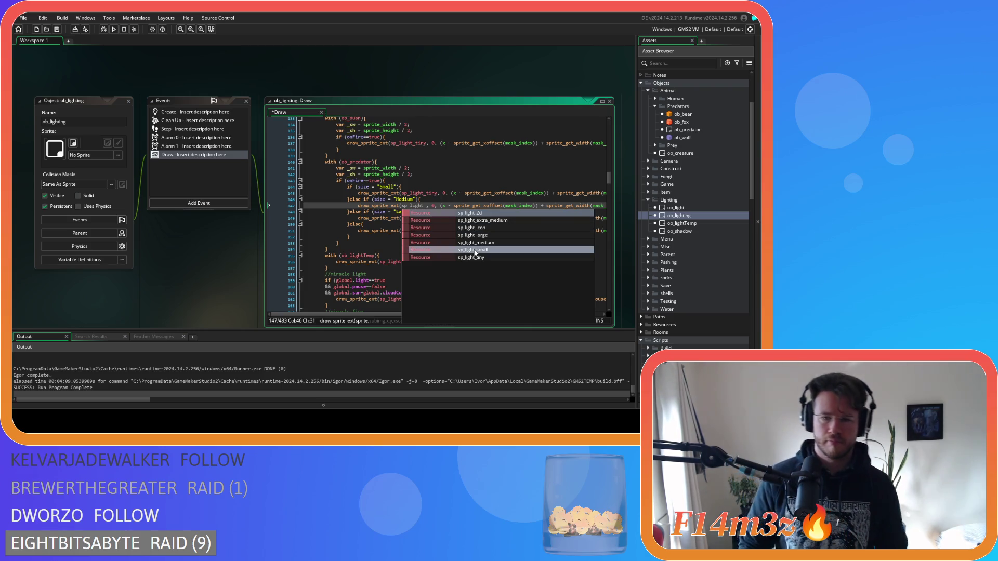
left_click(473, 250)
Change the Large branch sprite to sp_light_medium.
mouse_move(425, 207)
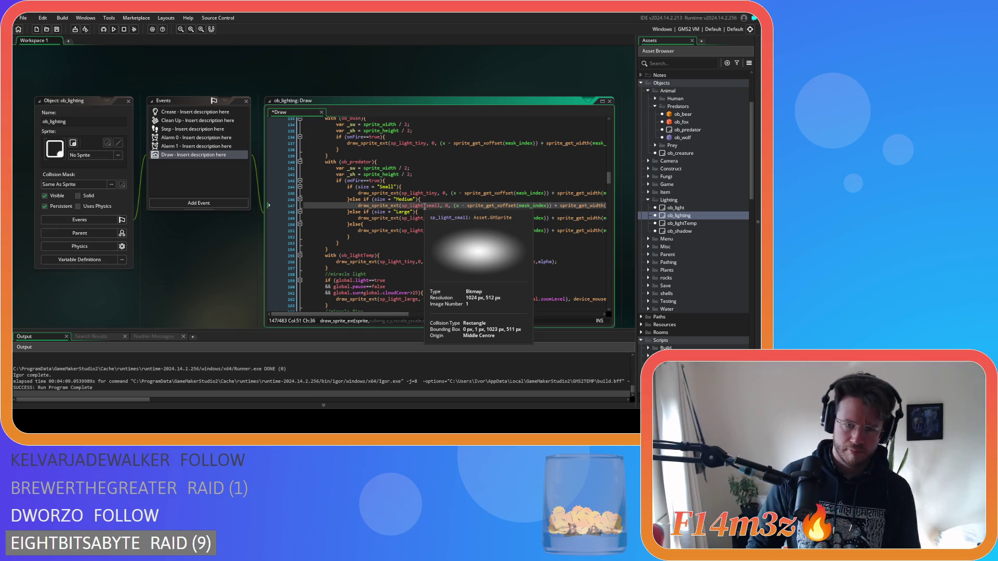
left_click_drag(425, 219, 436, 219)
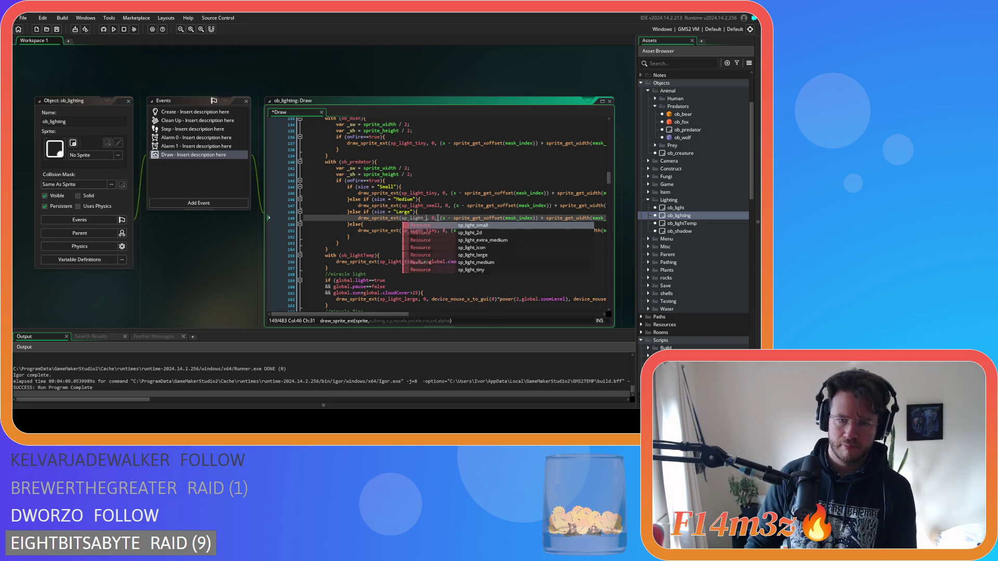
key("BackSpace")
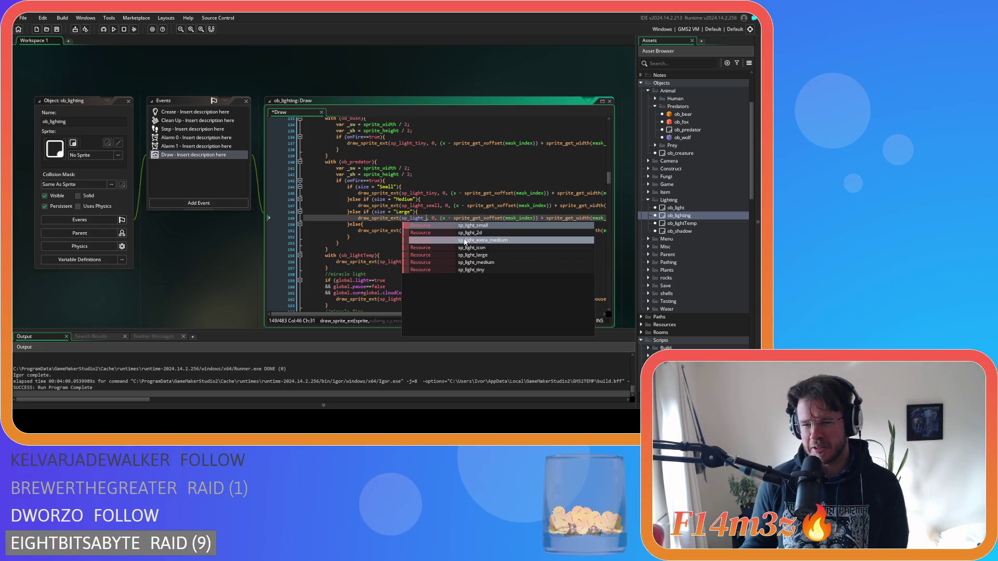
left_click(465, 241)
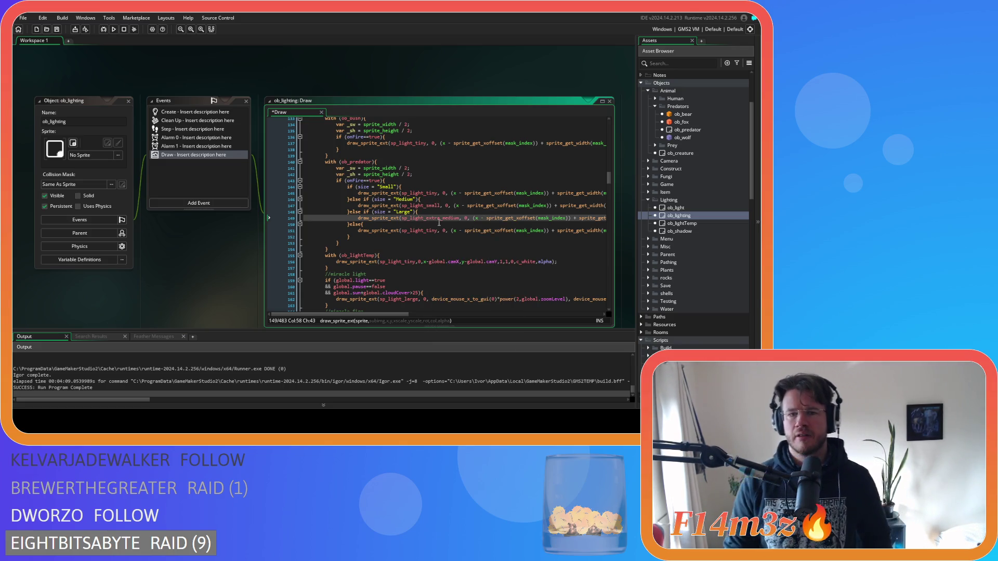
mouse_move(435, 220)
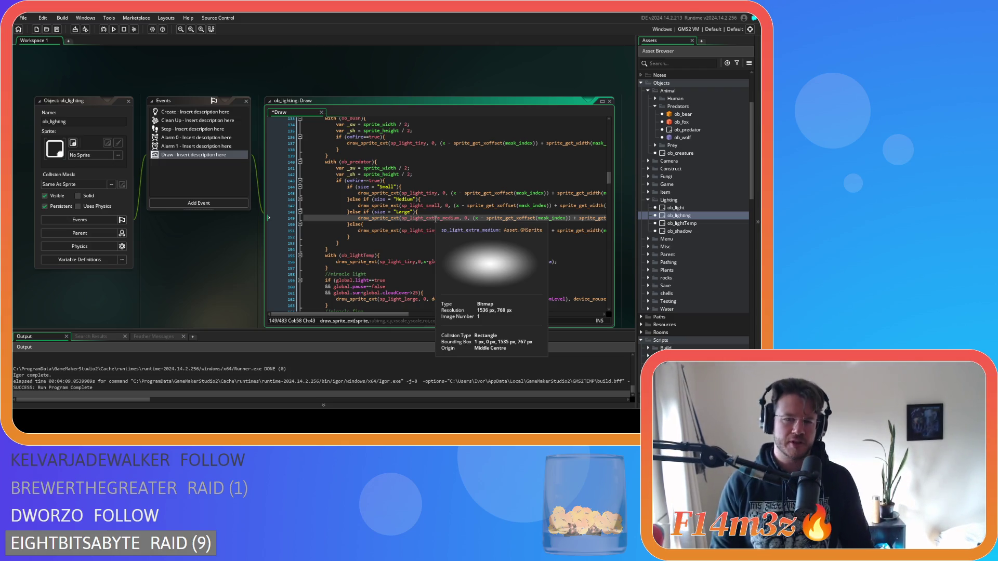
key("BackSpace")
key("BackSpace")
key("BackSpace")
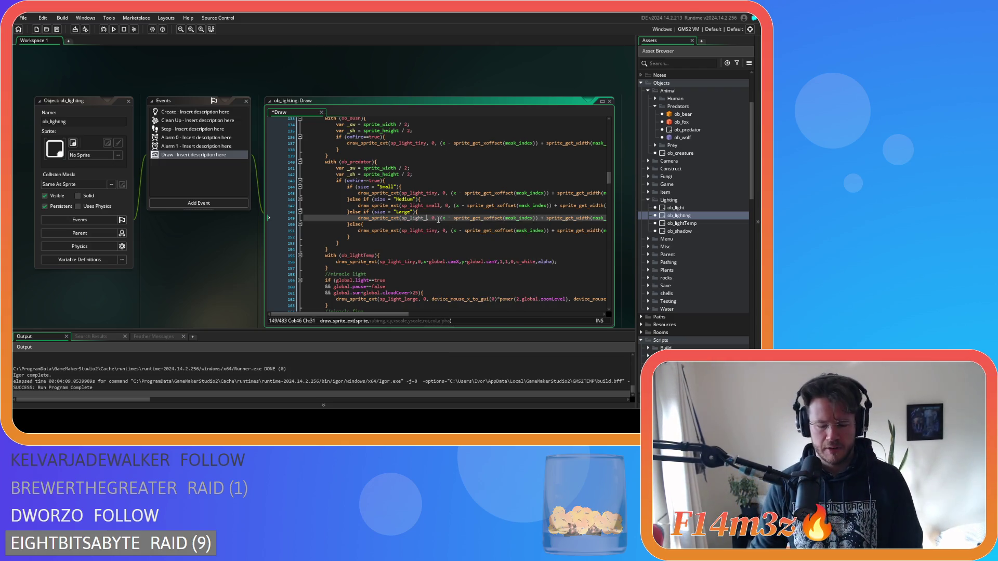
type("medium")
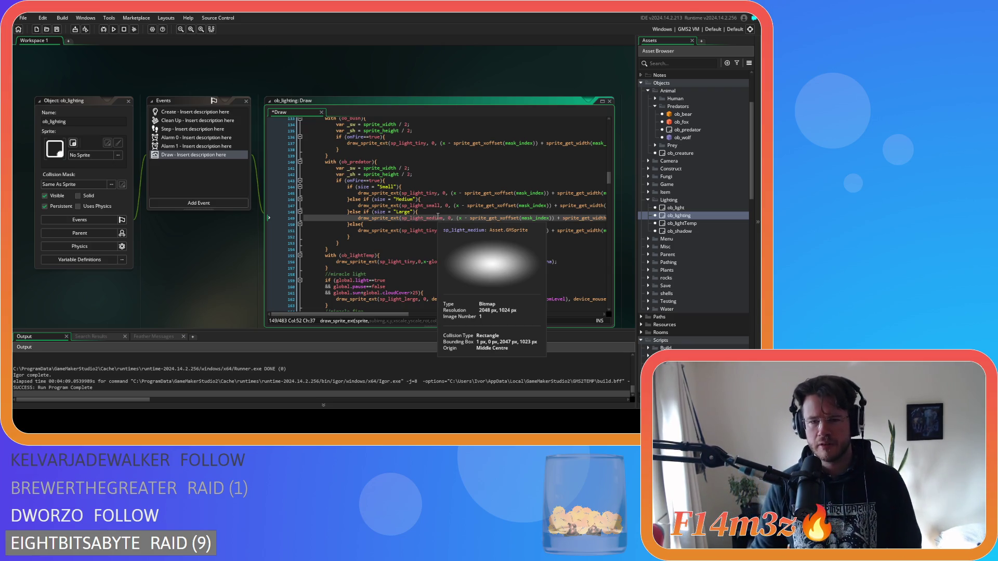
left_click(429, 221)
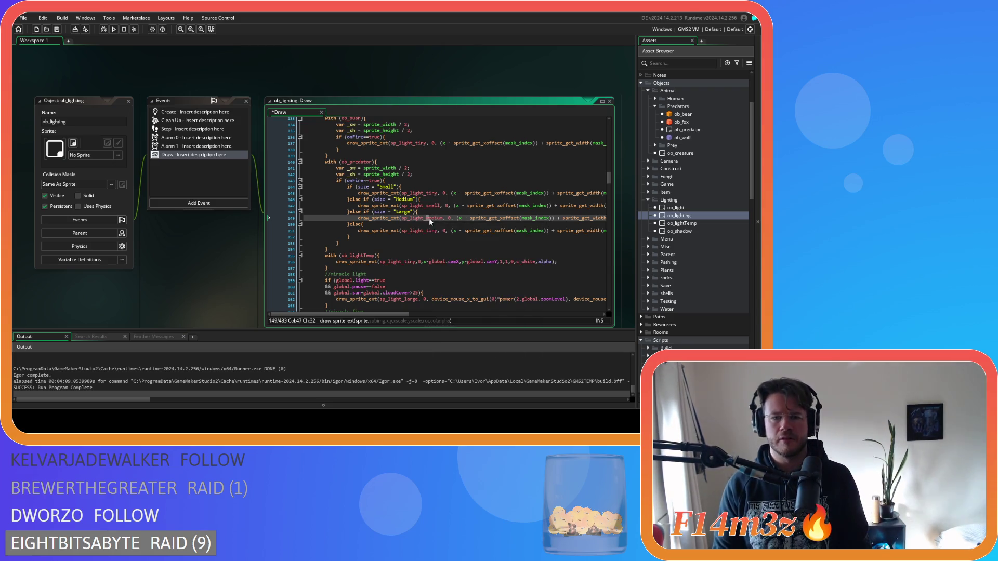
key("ctrl+Delete")
key("BackSpace")
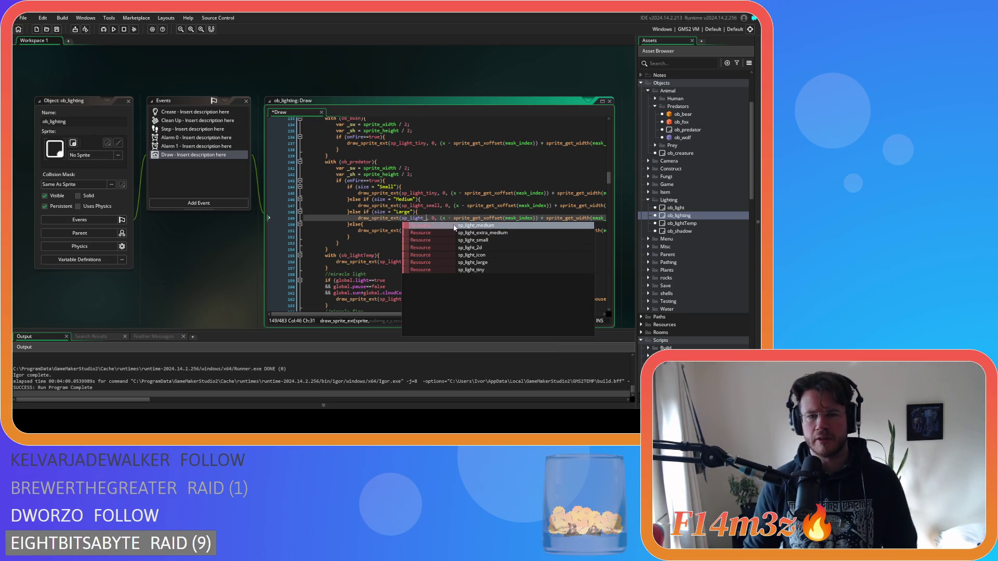
left_click(445, 227)
Make the else branch draw sp_light_large and save the Draw event.
left_click(430, 231)
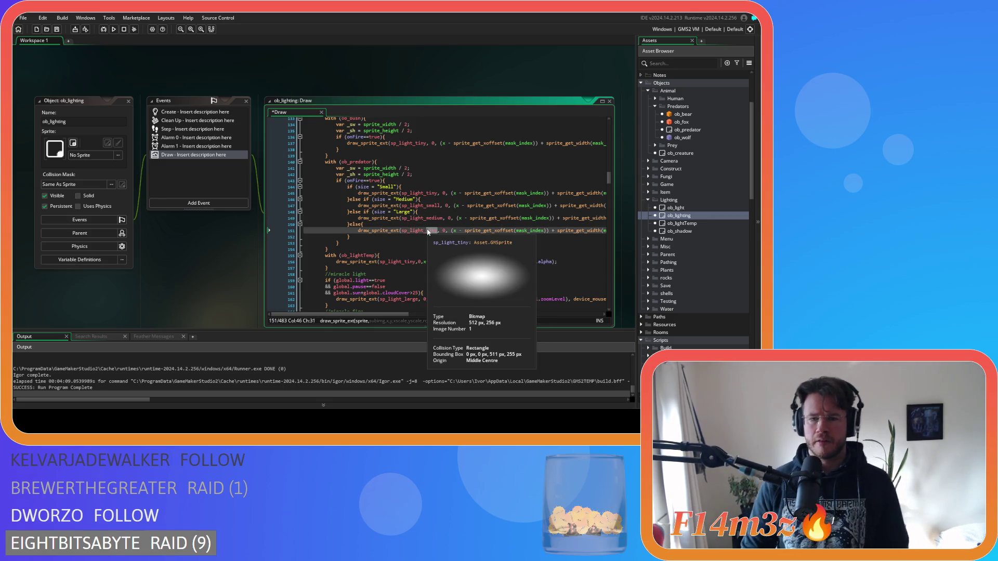
key("Delete")
key("Delete")
key("Delete")
type("large")
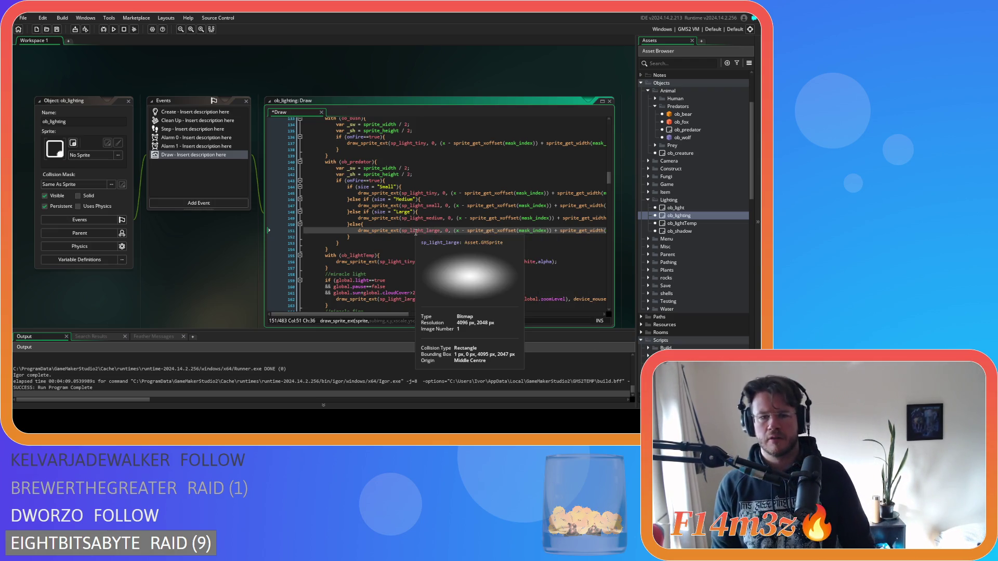
mouse_move(431, 219)
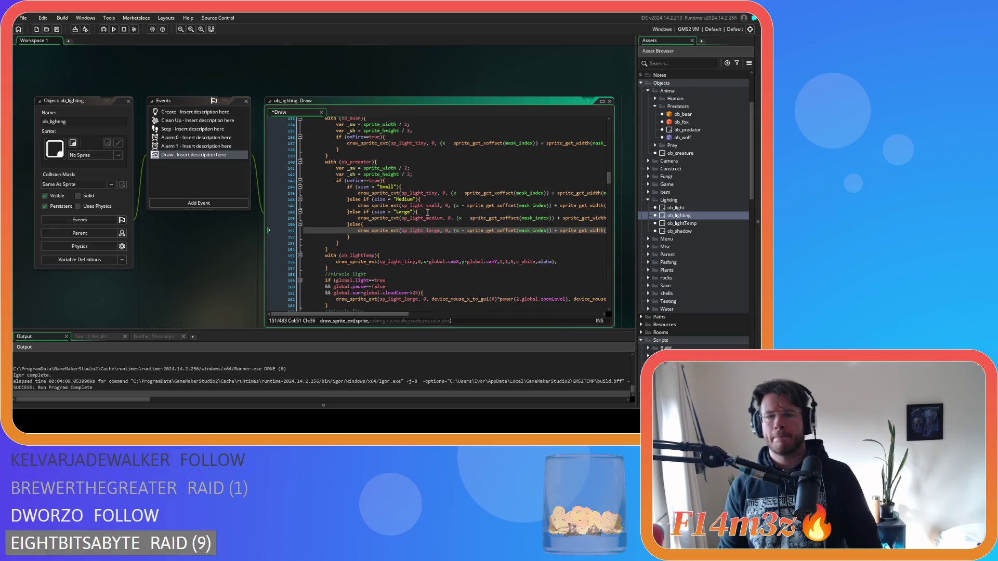
key("ctrl+s")
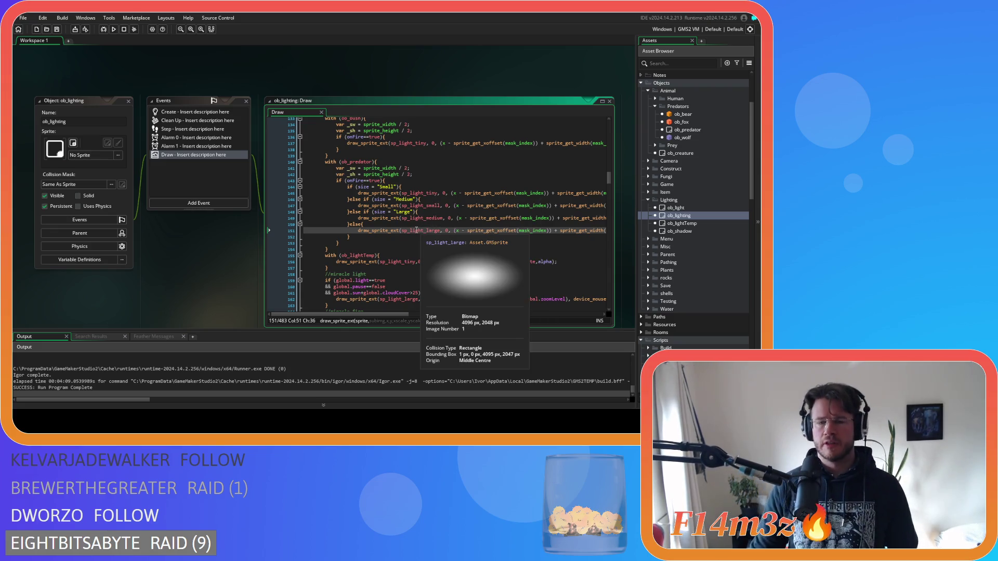
left_click(420, 185)
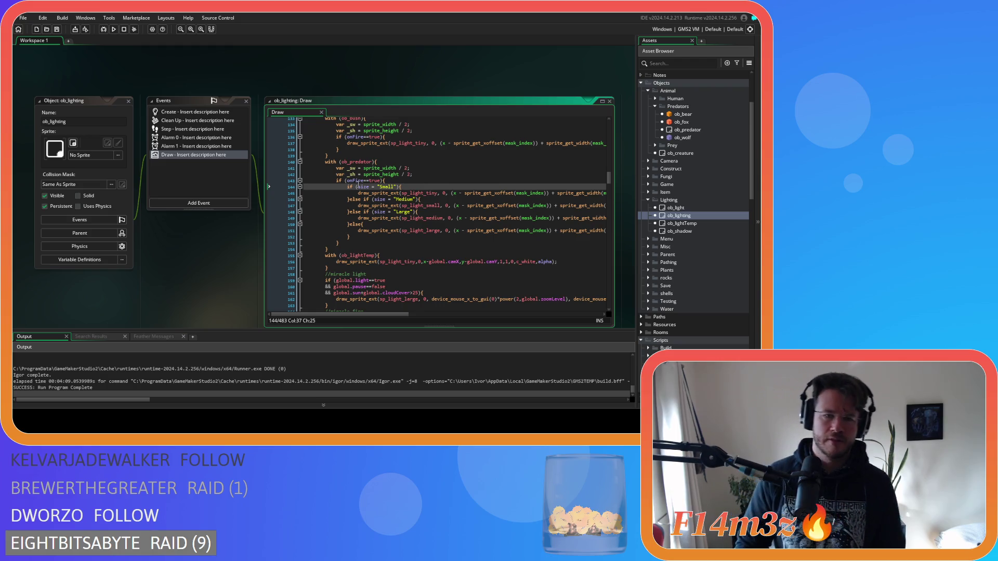
Paste a copy of the predator light block and rename its object to ob_prey.
left_click(377, 162)
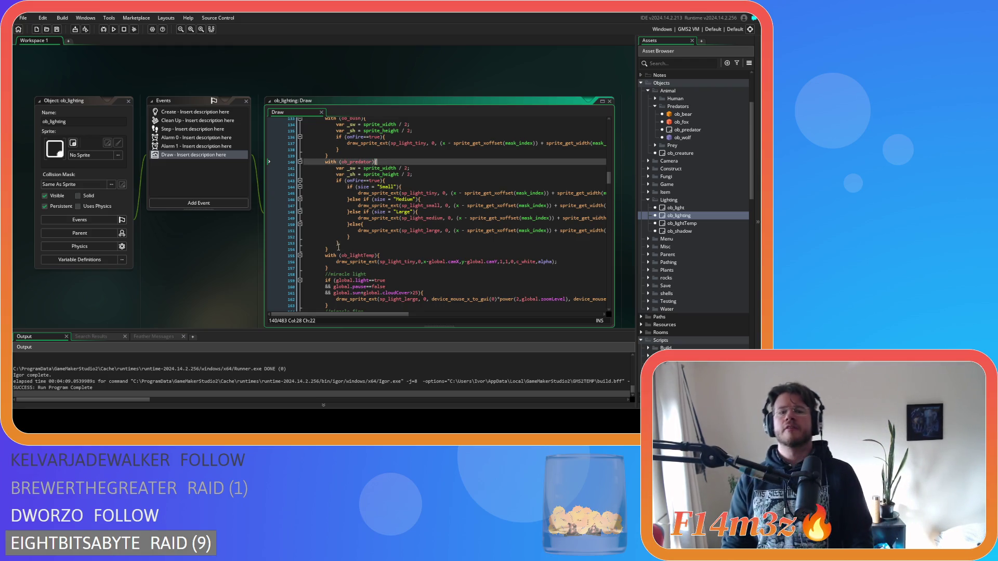
key("ctrl+v")
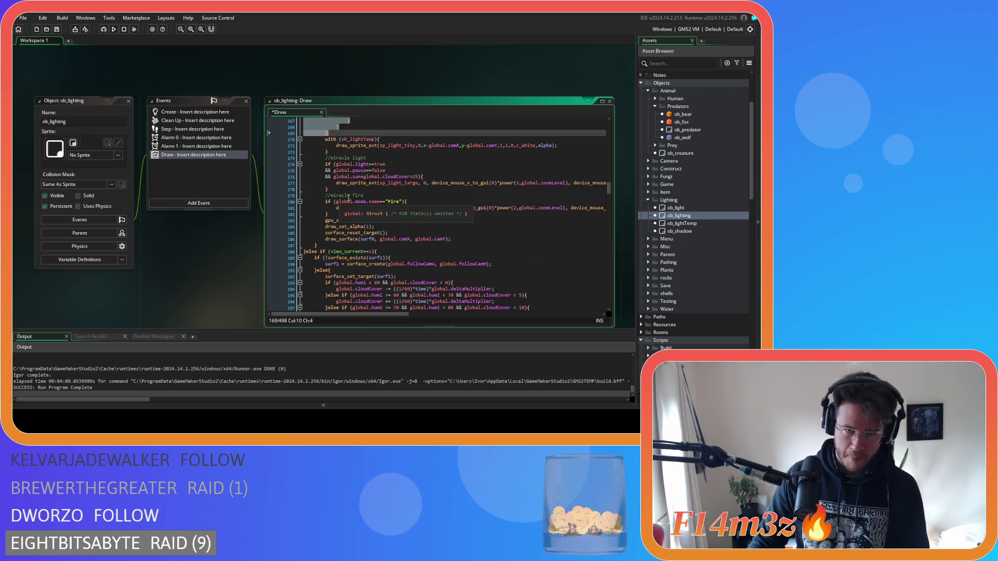
scroll(353, 218, "up", 10)
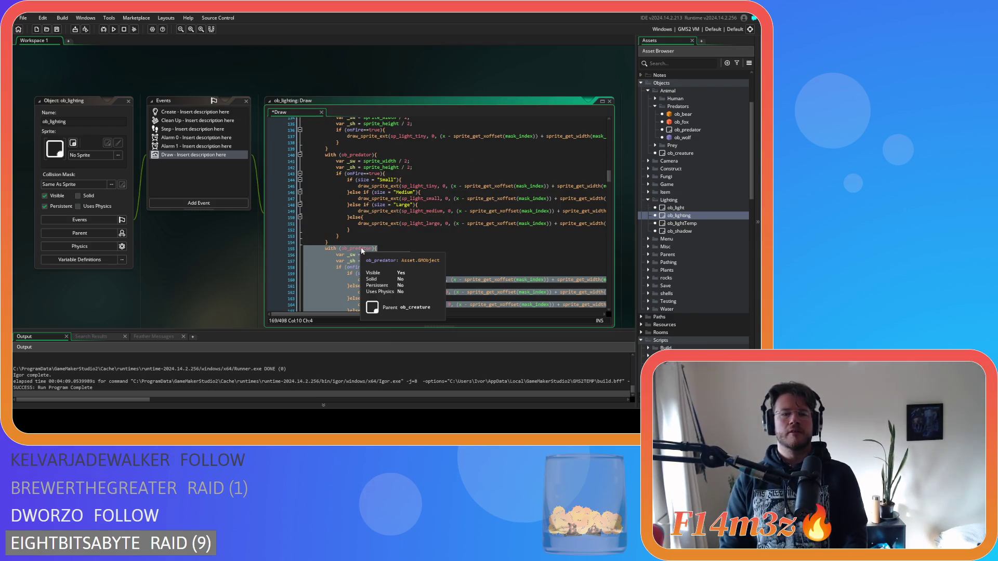
left_click(362, 250)
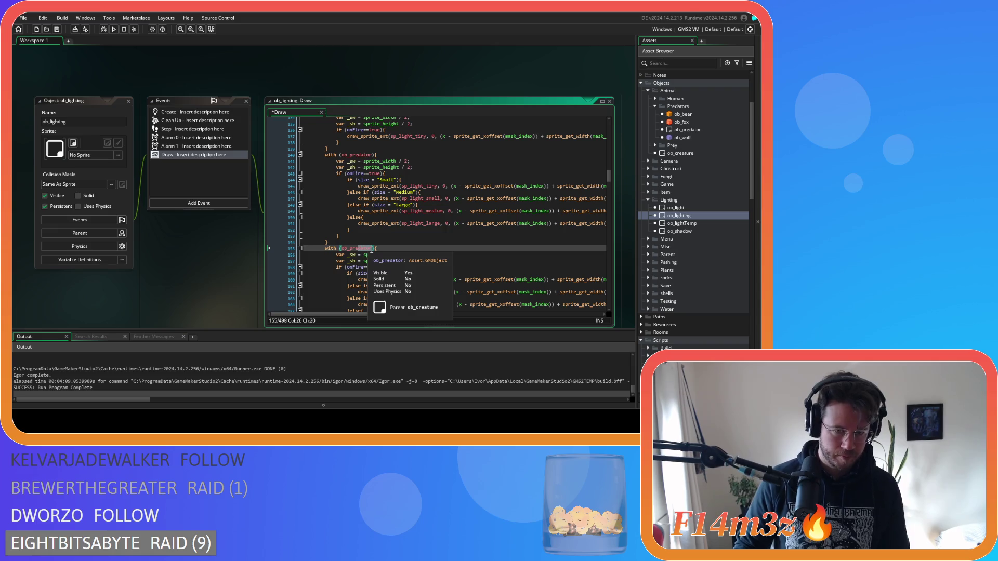
type("y")
left_click(401, 269)
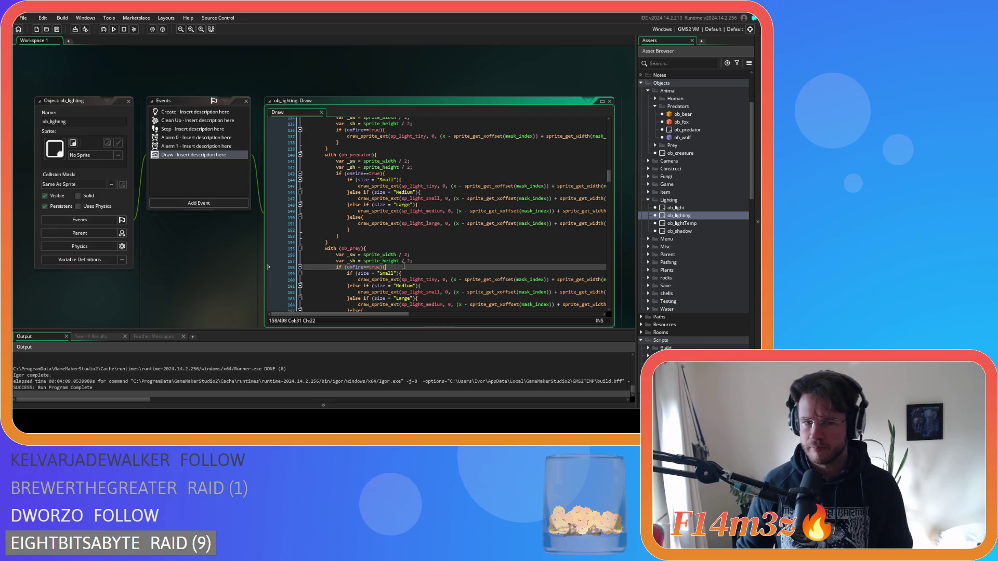
scroll(404, 266, "down", 3)
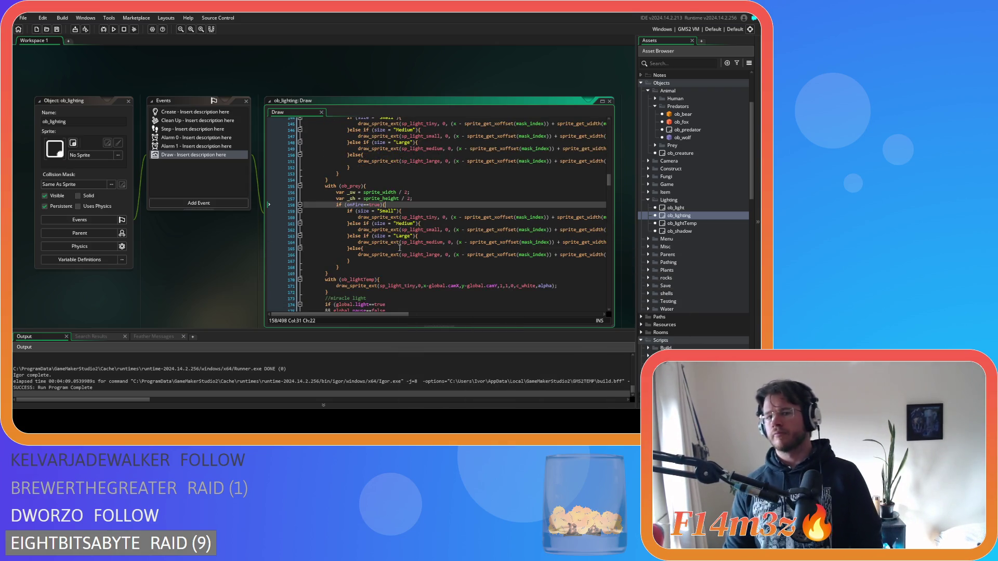
left_click_drag(323, 285, 323, 170)
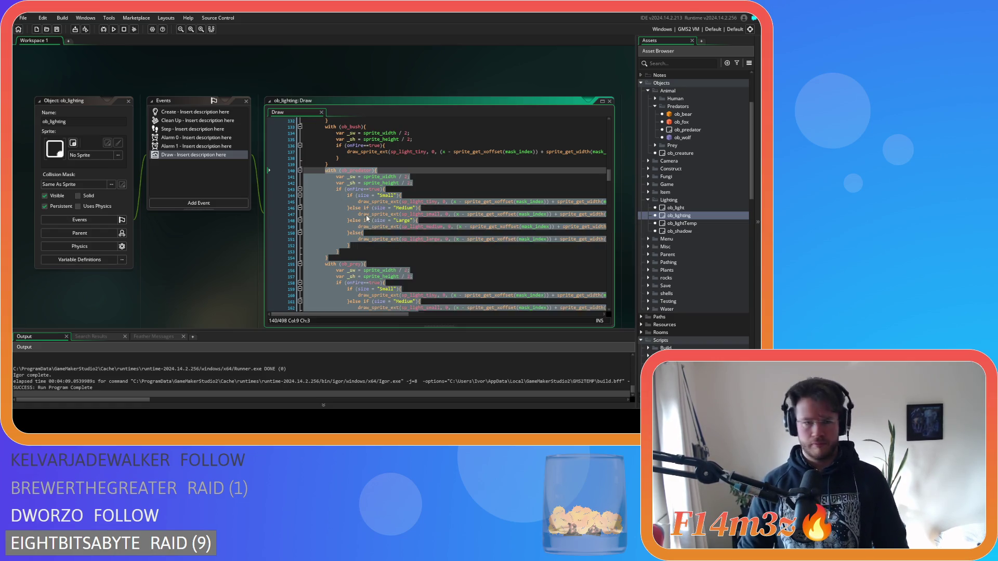
Scroll to the follow-camera section and insert an empty line after the ob_bush block on line 324.
scroll(366, 214, "down", 10)
scroll(372, 223, "down", 15)
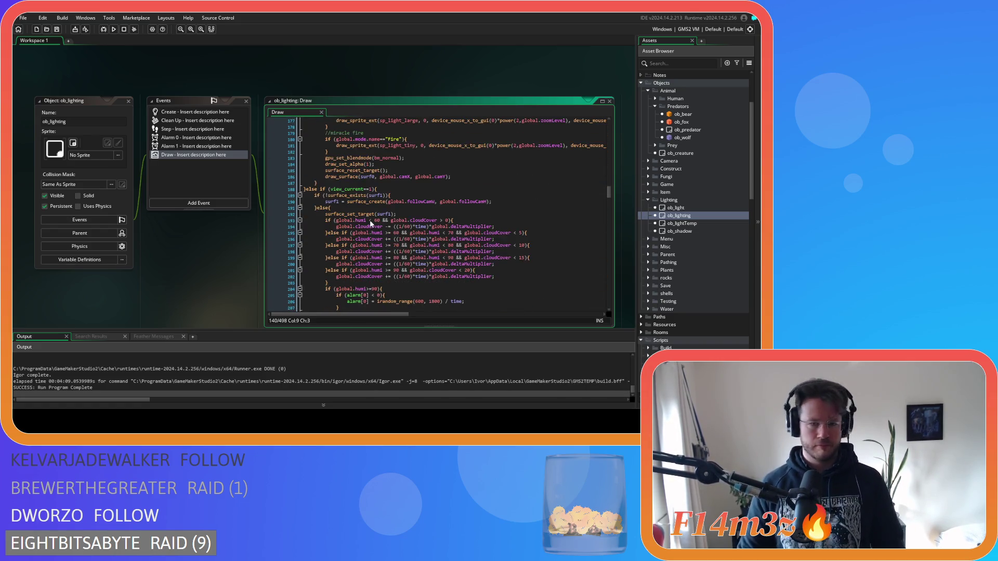
scroll(372, 223, "down", 15)
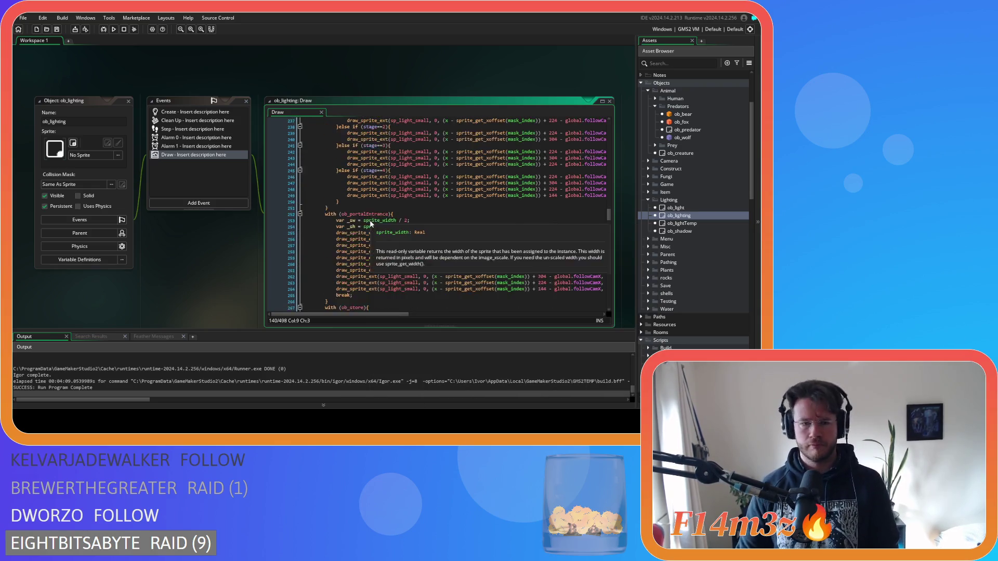
scroll(369, 225, "down", 8)
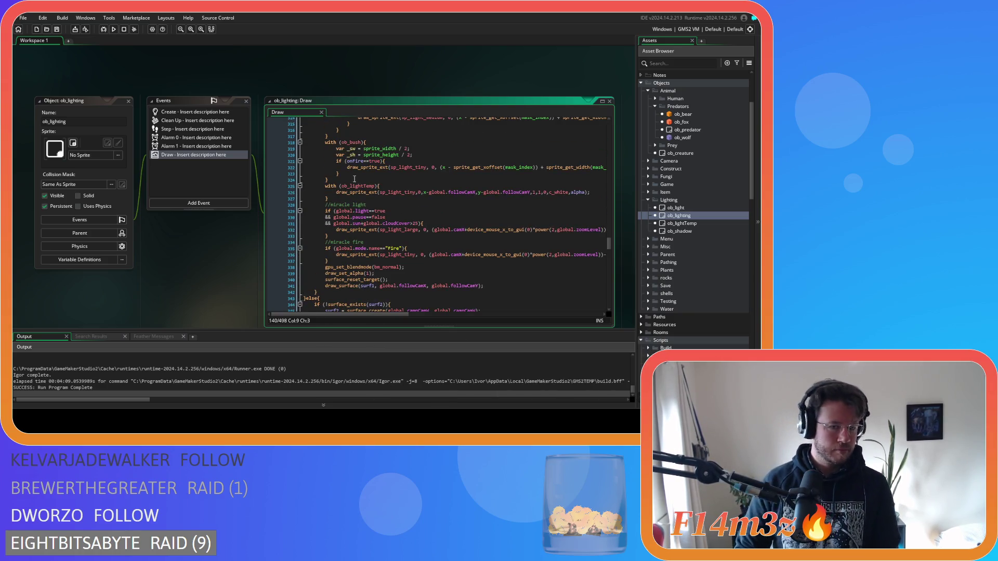
left_click(357, 180)
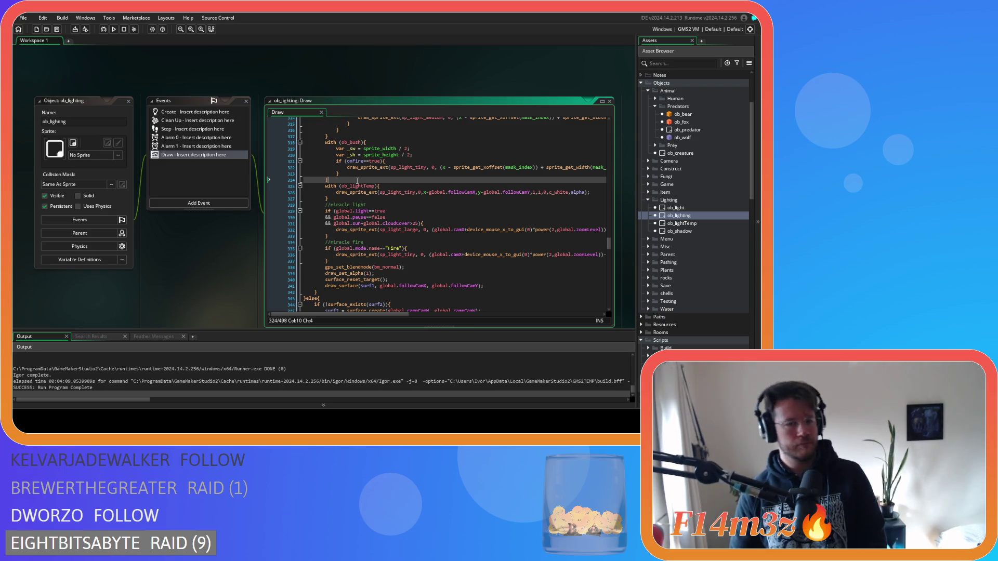
key("Return")
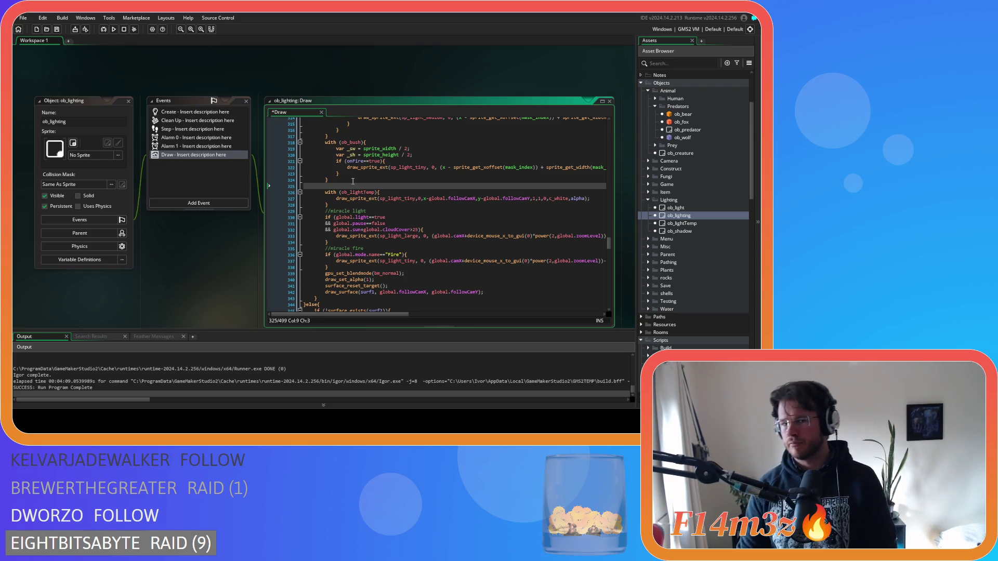
Paste the predator and prey fire-light blocks after ob_bush in the follow-camera section.
key("ctrl+v")
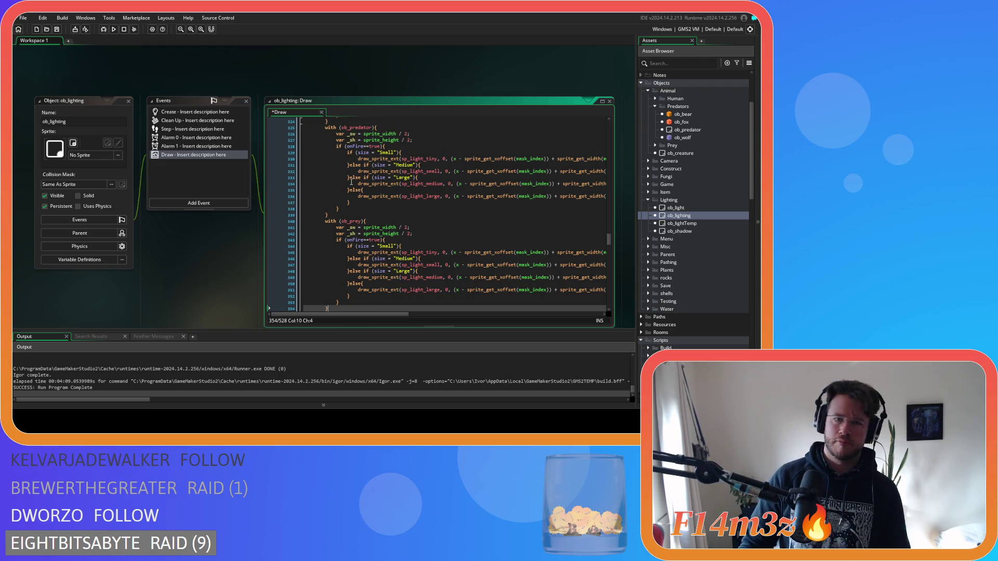
scroll(352, 183, "up", 3)
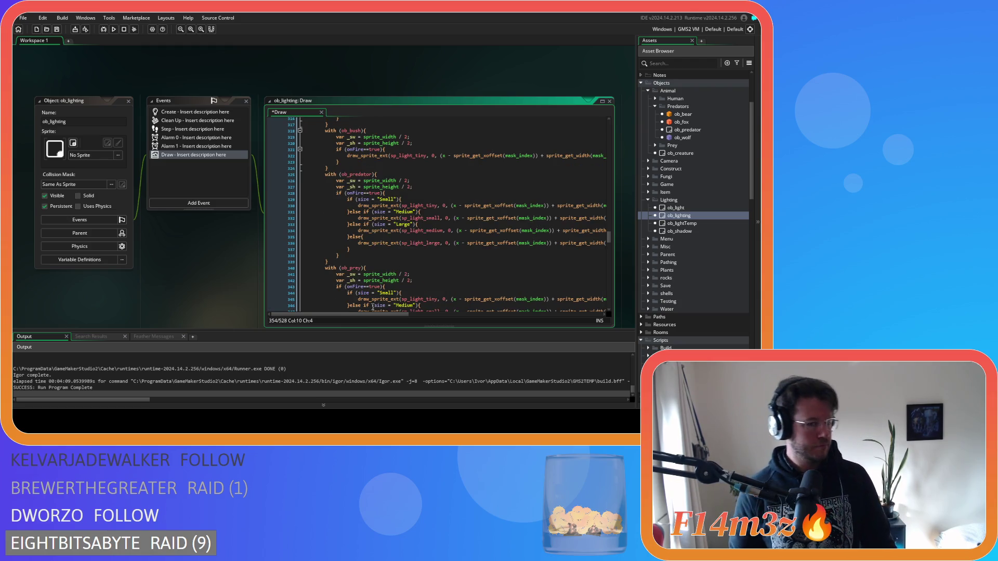
left_click_drag(370, 315, 445, 315)
Replace camX with followCamX in the predator block on lines 330-336.
left_click(491, 156)
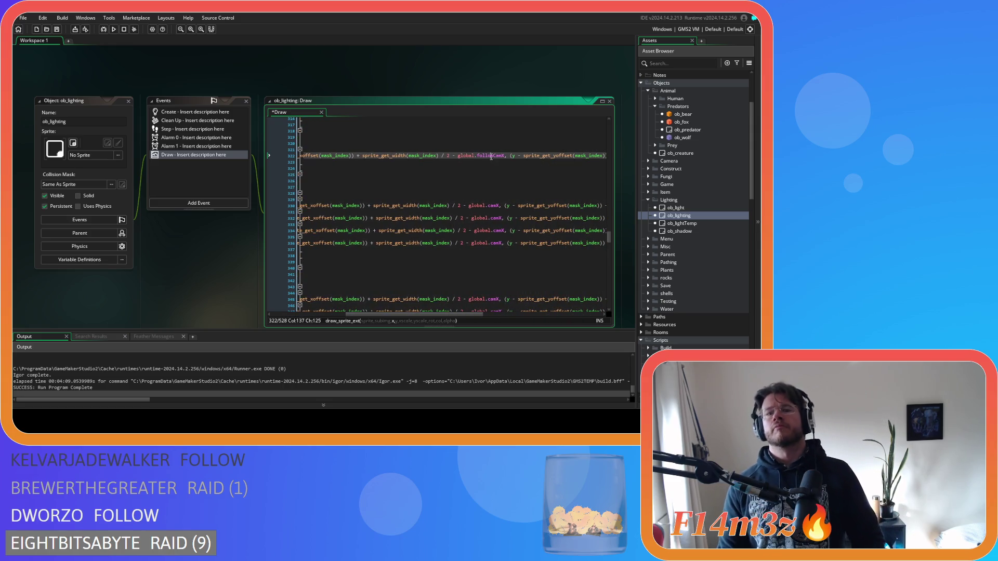
double_click(494, 206)
type("followCamX")
double_click(493, 218)
type("followCamX")
double_click(499, 231)
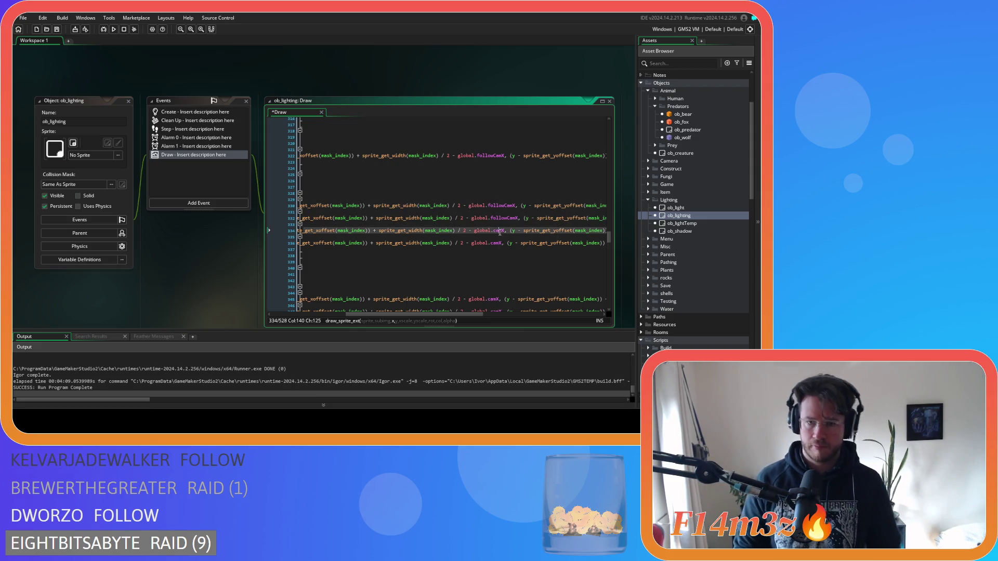
type("followCamX")
double_click(496, 243)
type("followCamX")
Replace camX with followCamX in the prey block on lines 345-351.
scroll(499, 260, "down", 3)
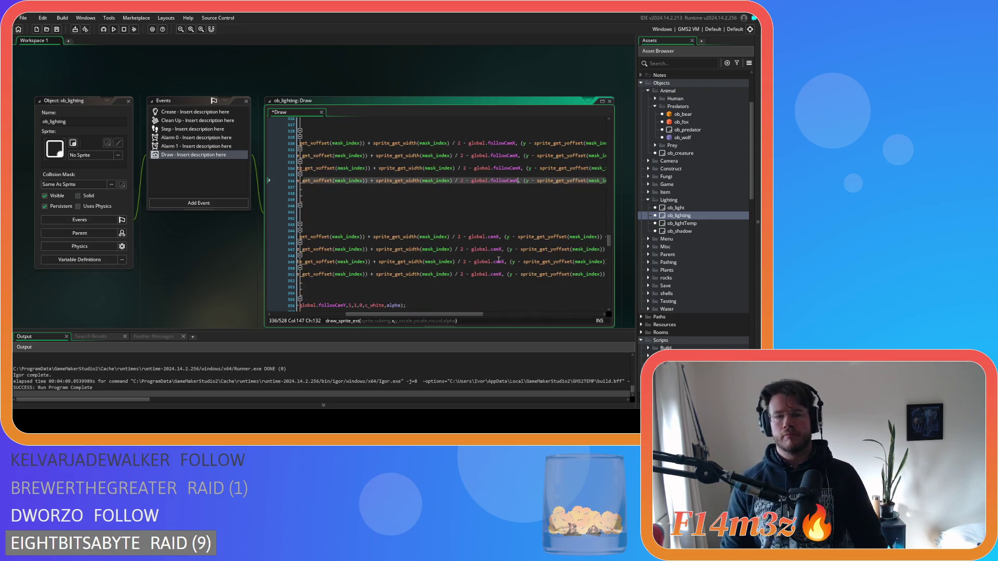
double_click(493, 237)
type("followCamX")
double_click(497, 250)
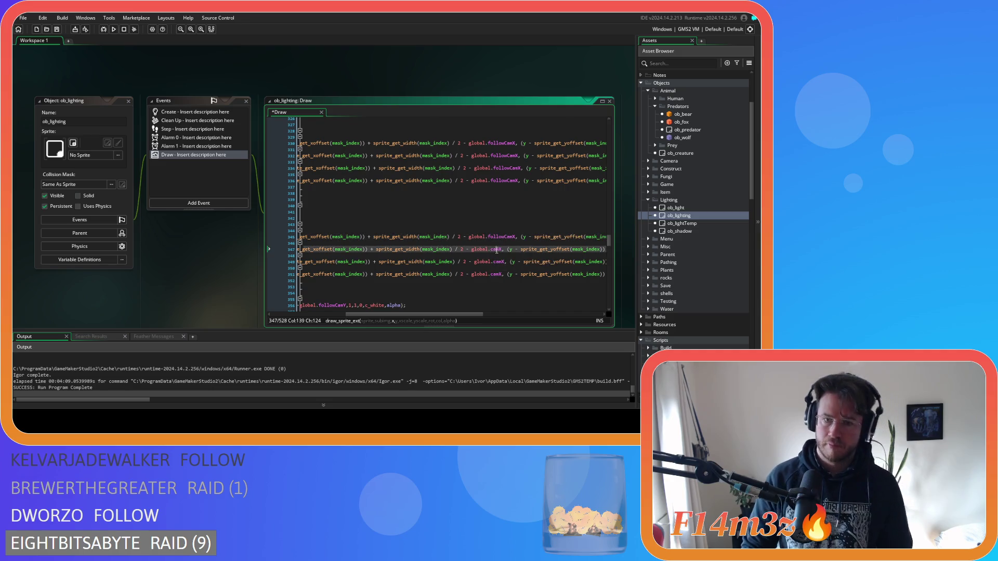
type("followCamX")
double_click(498, 262)
type("followCamX")
left_click(496, 280)
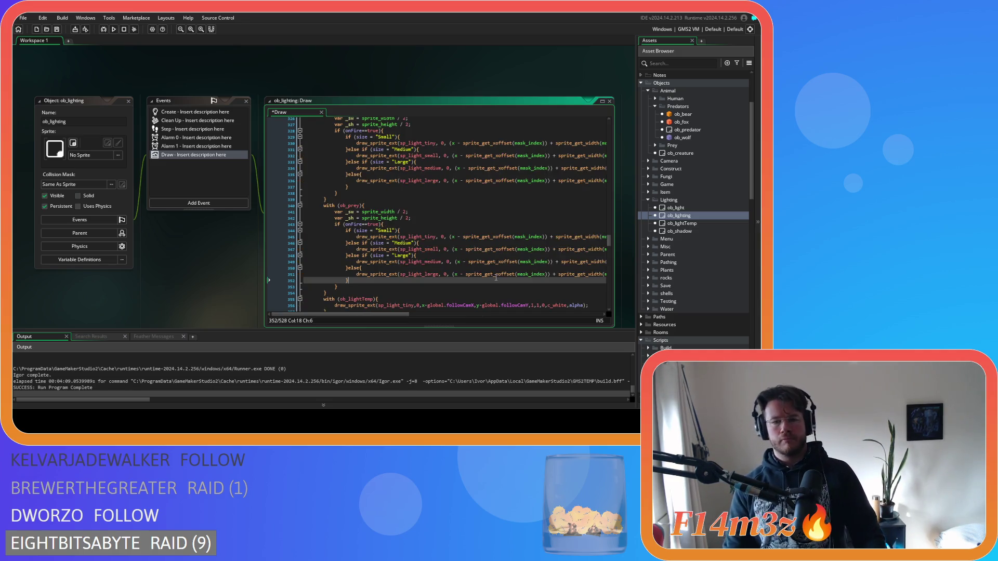
left_click_drag(400, 314, 497, 312)
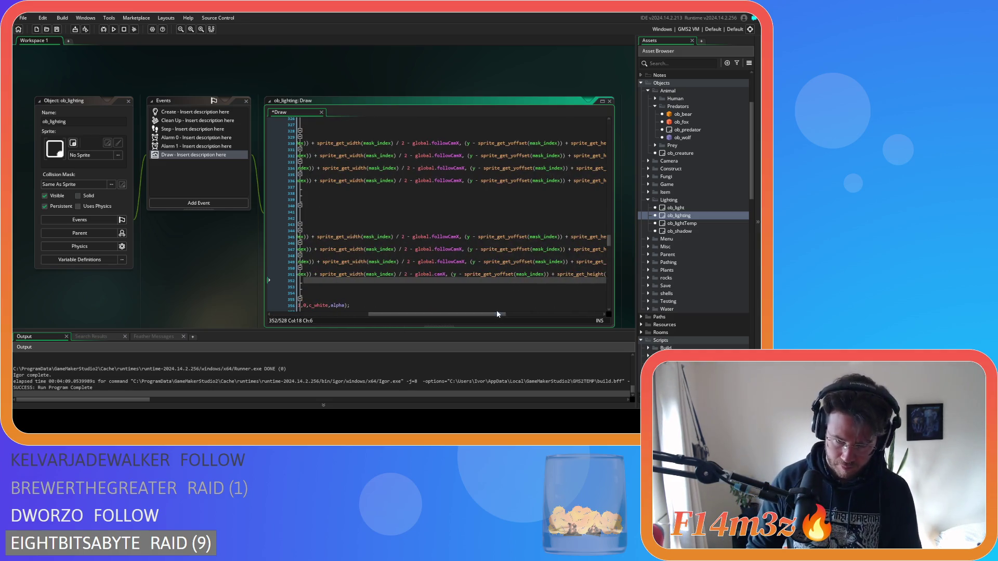
double_click(442, 274)
type("followCamX")
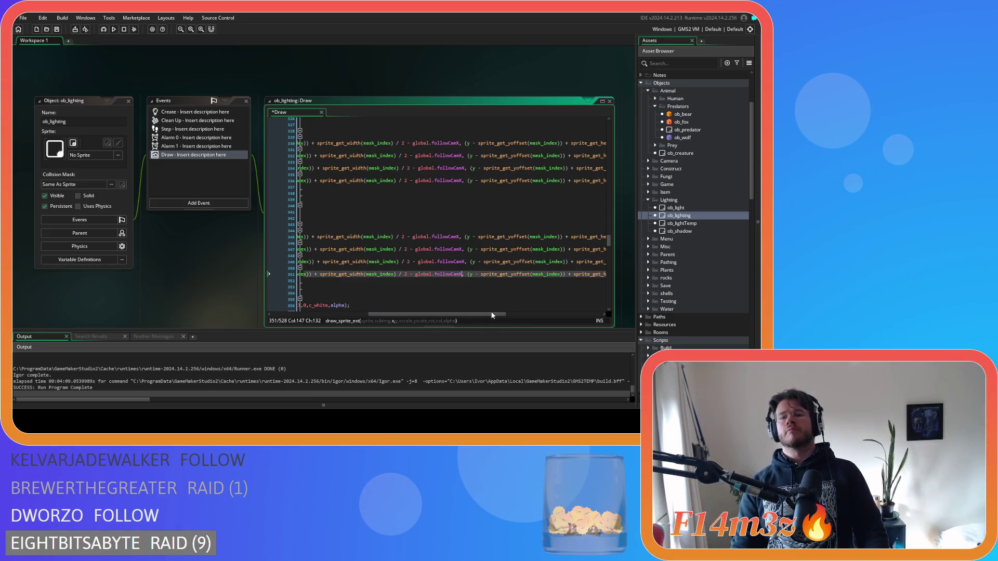
Replace camY with followCamY in the predator block on lines 330-336.
scroll(499, 285, "up", 4)
left_click_drag(482, 312, 568, 302)
double_click(489, 171)
key("ctrl+c")
left_click(492, 222)
double_click(491, 221)
key("ctrl+v")
double_click(493, 234)
key("ctrl+v")
double_click(497, 246)
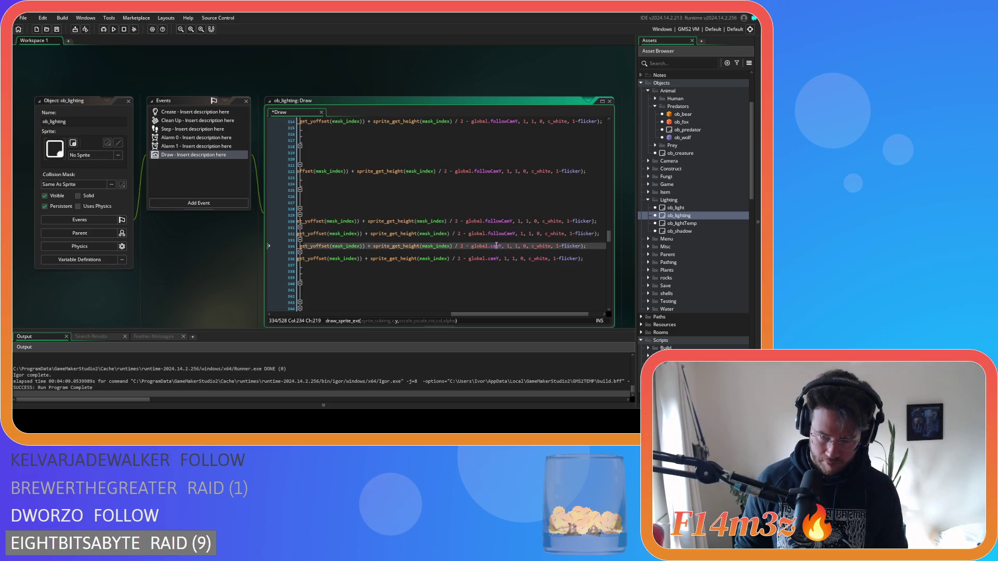
double_click(494, 258)
key("ctrl+v")
Replace camY with followCamY on lines 345-351 and save the Draw event.
scroll(515, 234, "down", 5)
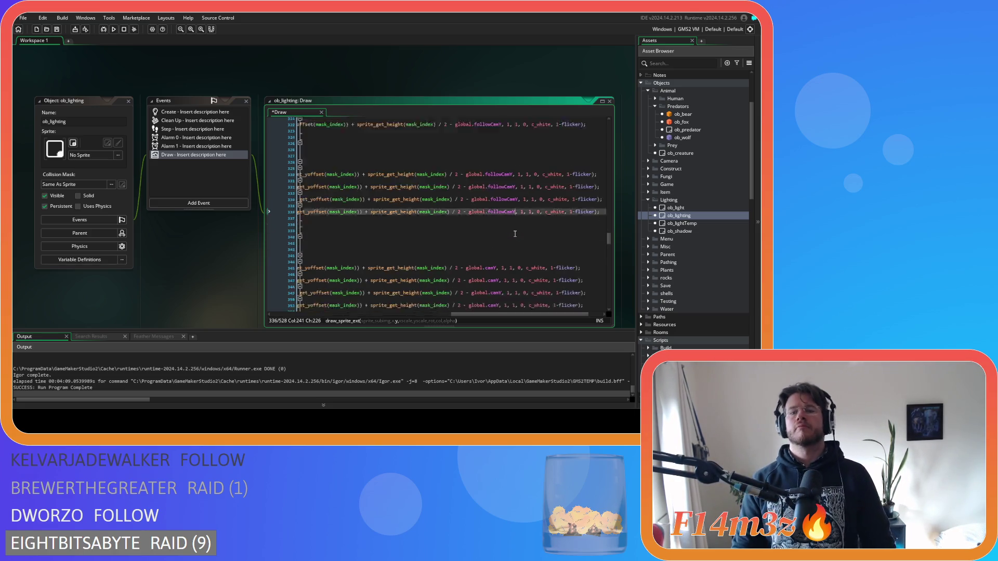
double_click(492, 221)
key("ctrl+v")
left_click(492, 234)
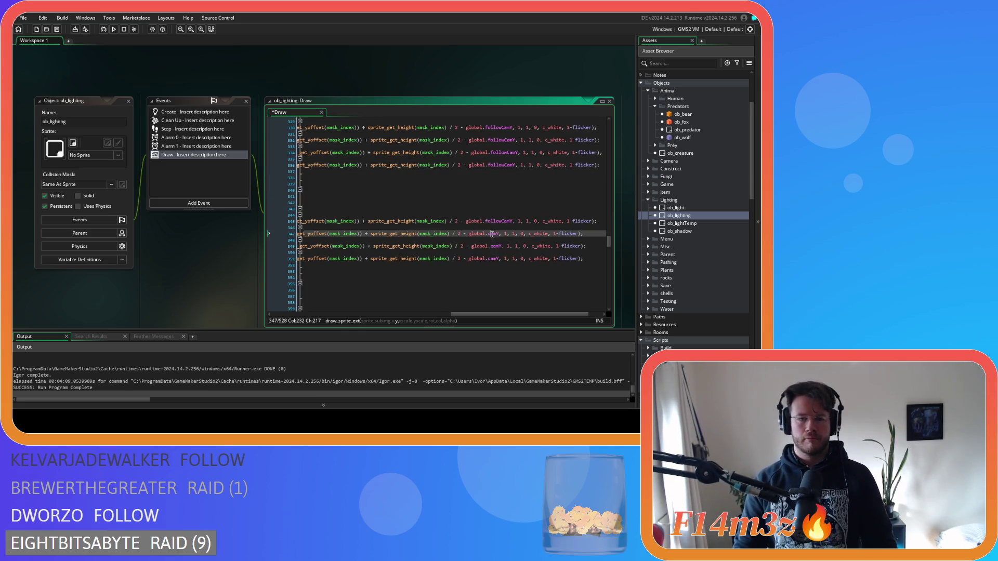
key("ctrl+v")
left_click(495, 246)
double_click(496, 258)
key("ctrl+s")
mouse_move(501, 314)
left_mouse_down()
mouse_move(319, 313)
mouse_move(333, 260)
mouse_move(321, 178)
left_mouse_up()
scroll(416, 234, "up", 4)
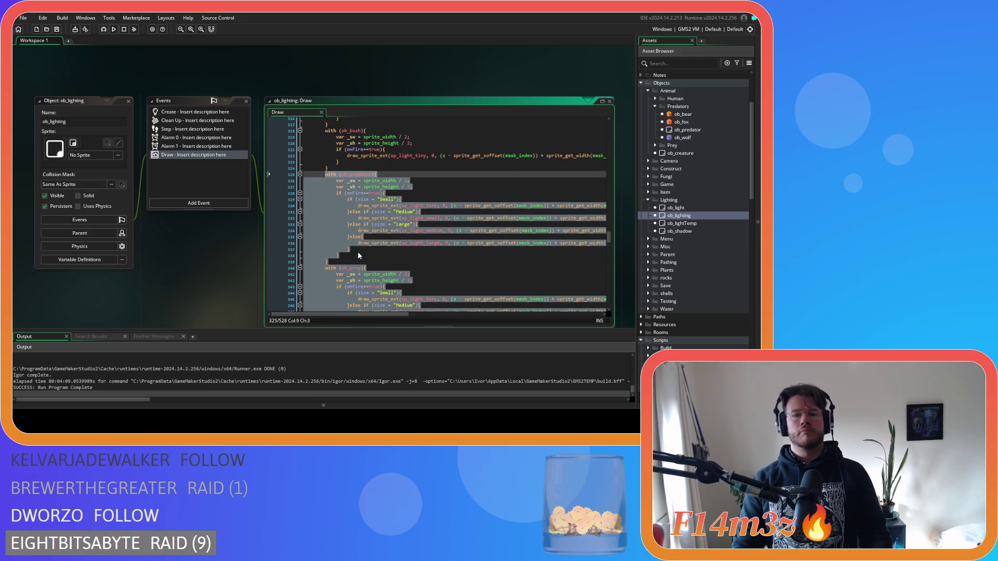
Paste the ob_predator and ob_prey light code after line 509 in the campCam section.
scroll(359, 253, "down", 15)
scroll(358, 252, "down", 20)
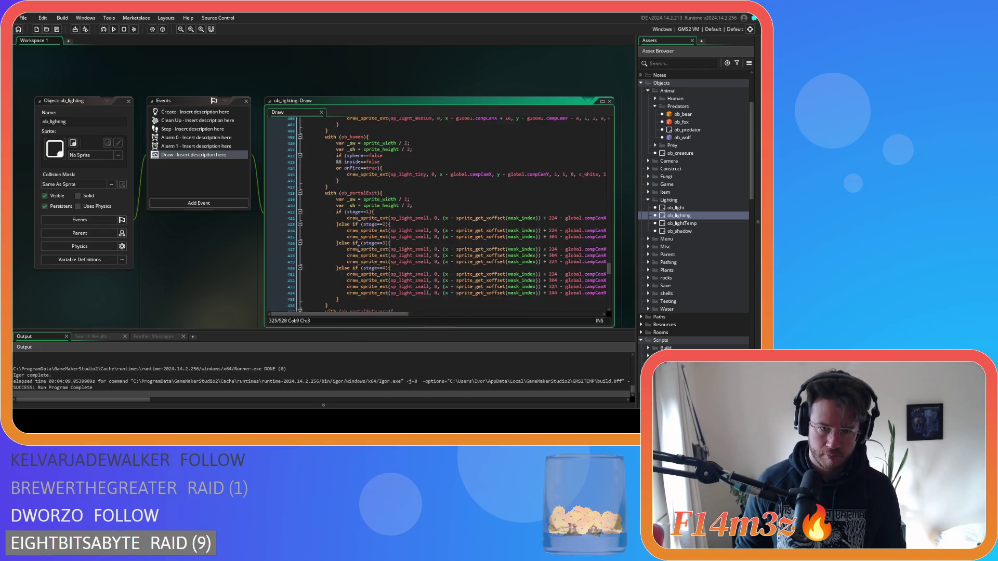
scroll(359, 249, "down", 15)
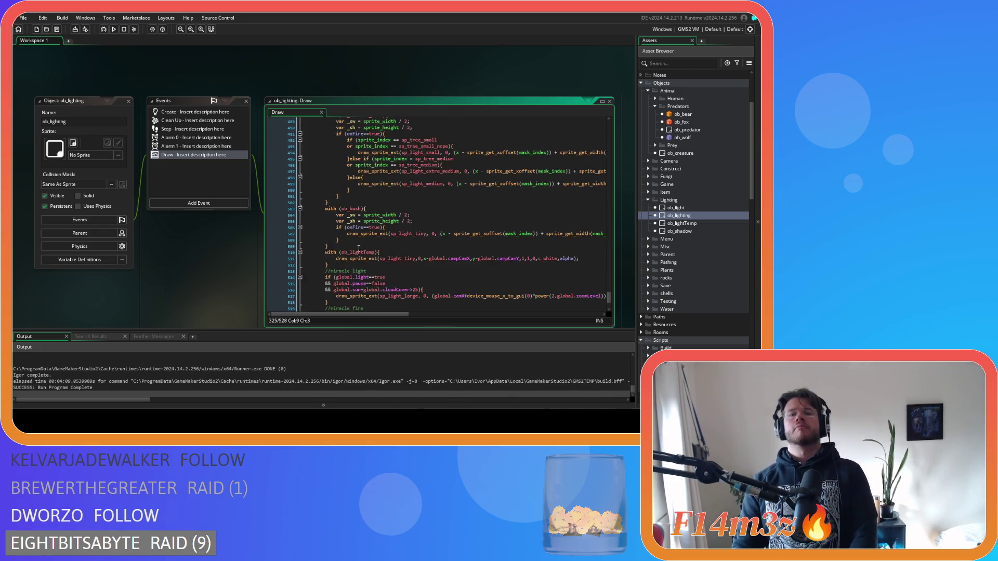
left_click(351, 186)
key("ctrl+v")
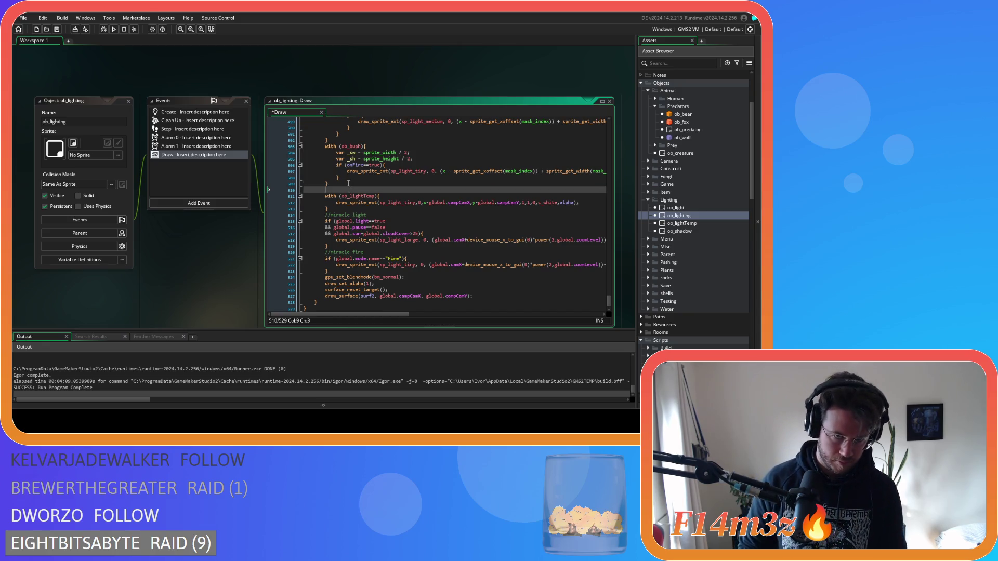
scroll(401, 197, "up", 5)
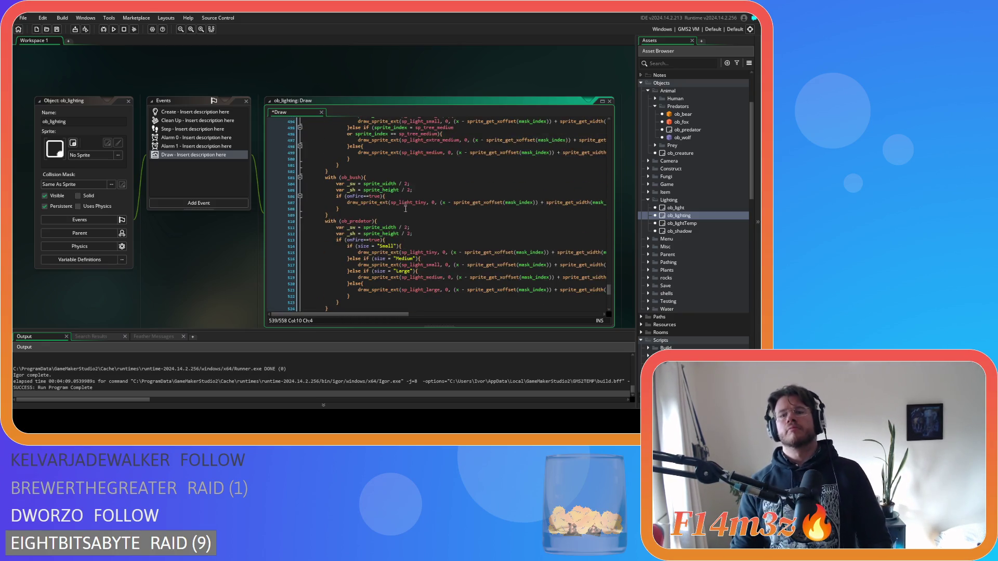
left_click_drag(385, 315, 473, 310)
Replace followCamX with campCamX on lines 515-521.
double_click(465, 202)
key("ctrl+c")
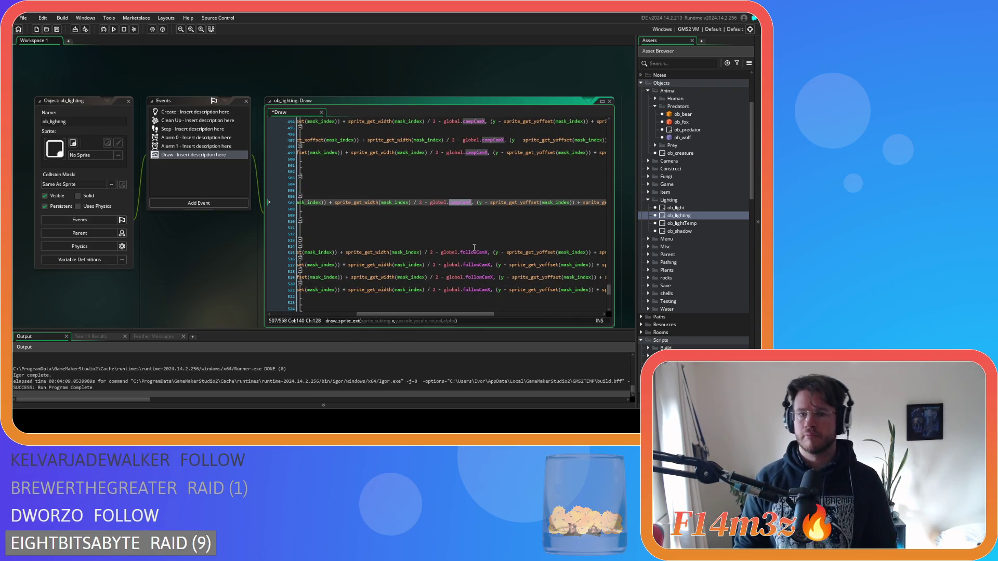
double_click(468, 252)
key("ctrl+v")
double_click(474, 265)
key("ctrl+v")
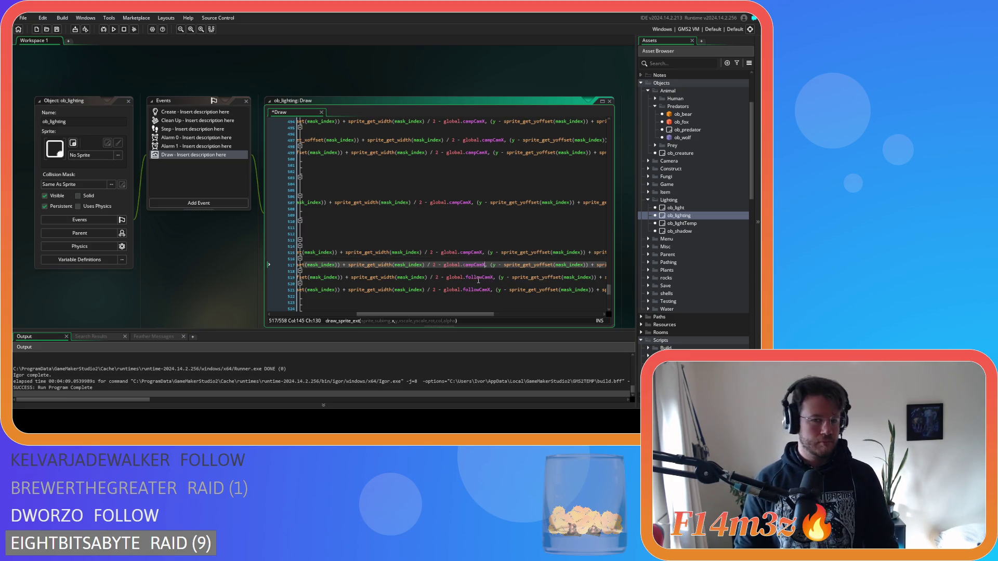
double_click(471, 277)
key("ctrl+v")
double_click(470, 289)
key("ctrl+v")
Replace followCamX with campCamX on lines 530-536.
scroll(489, 249, "down", 5)
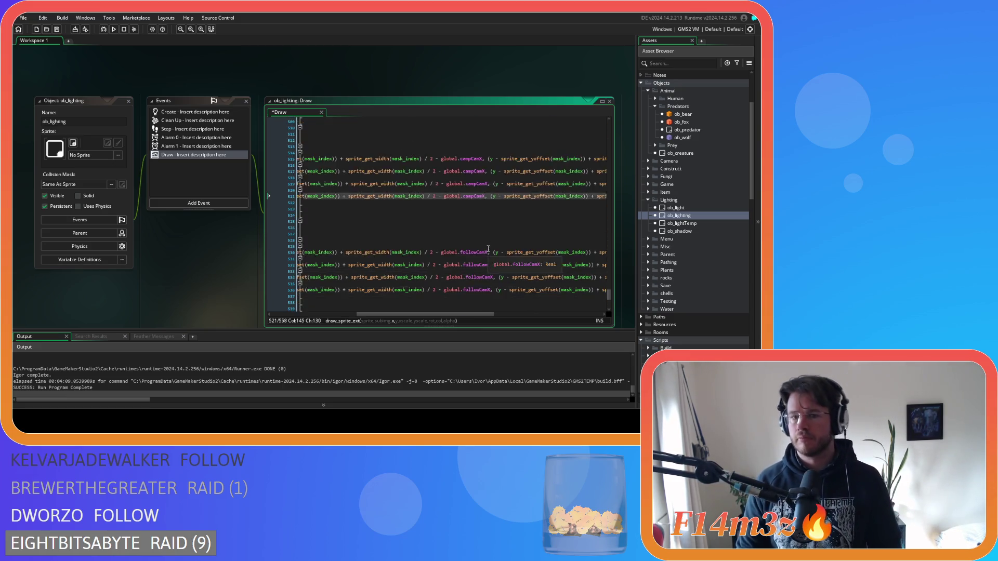
scroll(488, 249, "down", 3)
double_click(470, 190)
key("ctrl+v")
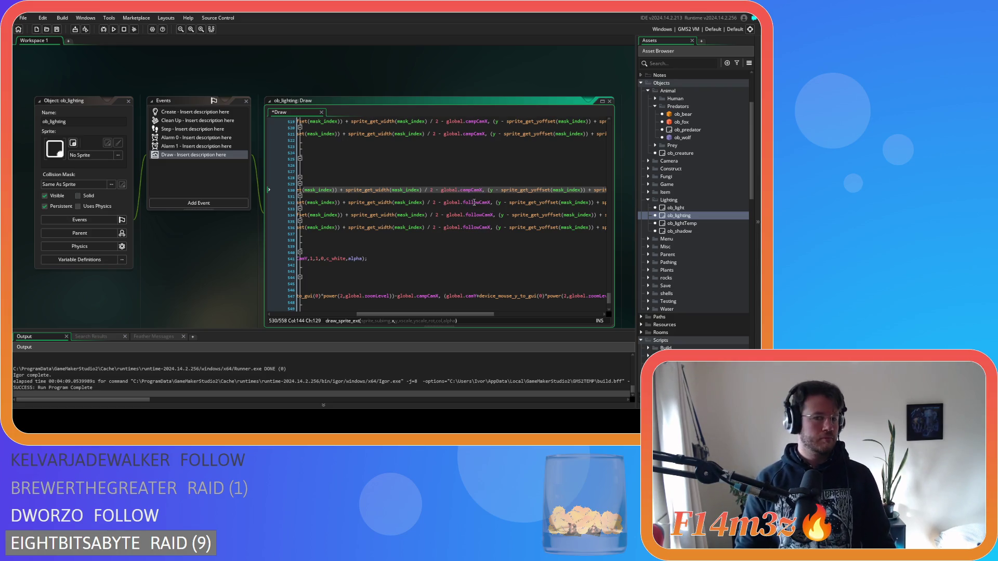
double_click(474, 202)
key("ctrl+v")
double_click(474, 214)
key("ctrl+v")
left_click(474, 227)
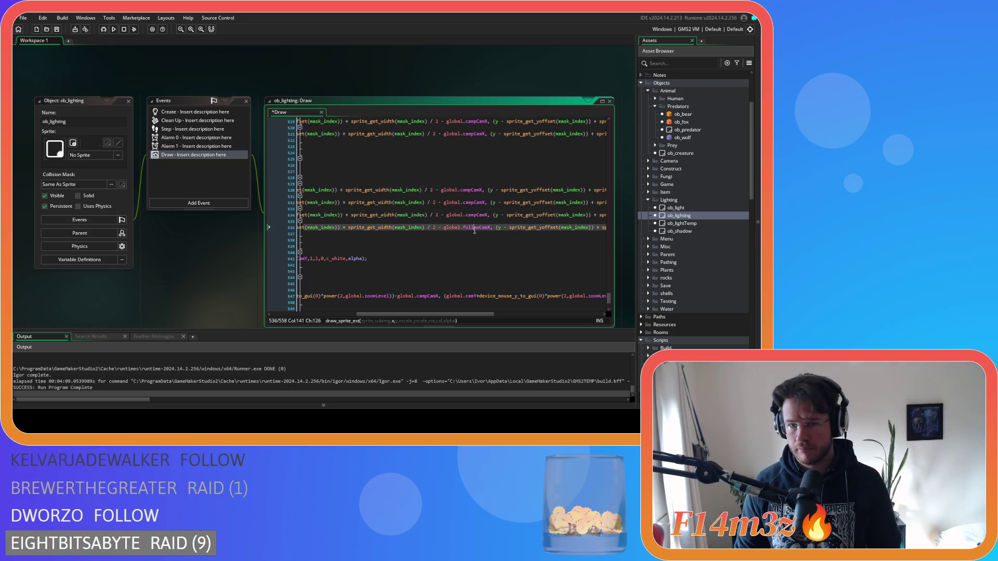
double_click(475, 227)
key("ctrl+v")
Replace followCamY with campCamY on lines 515-521.
scroll(425, 292, "up", 7)
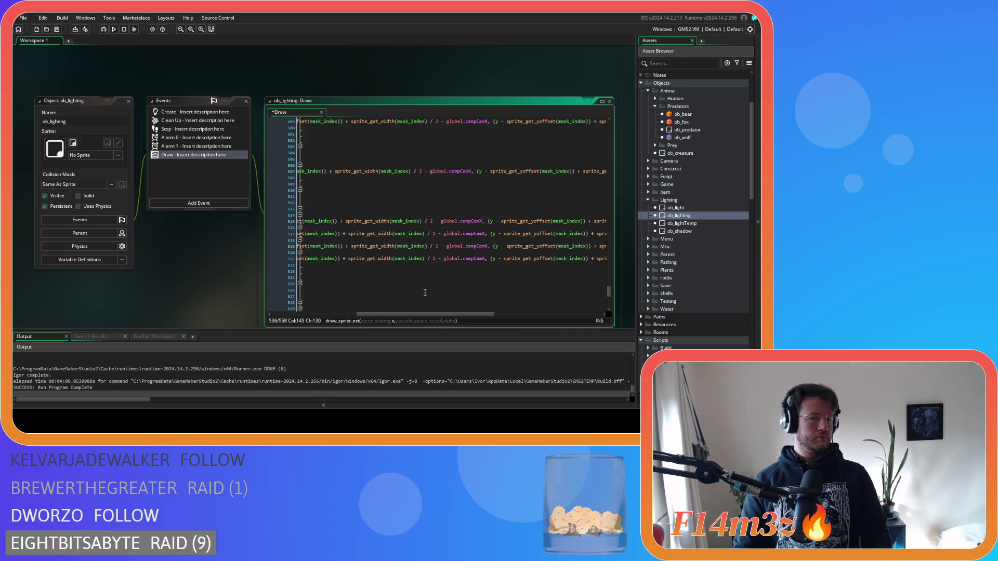
left_click_drag(408, 315, 487, 293)
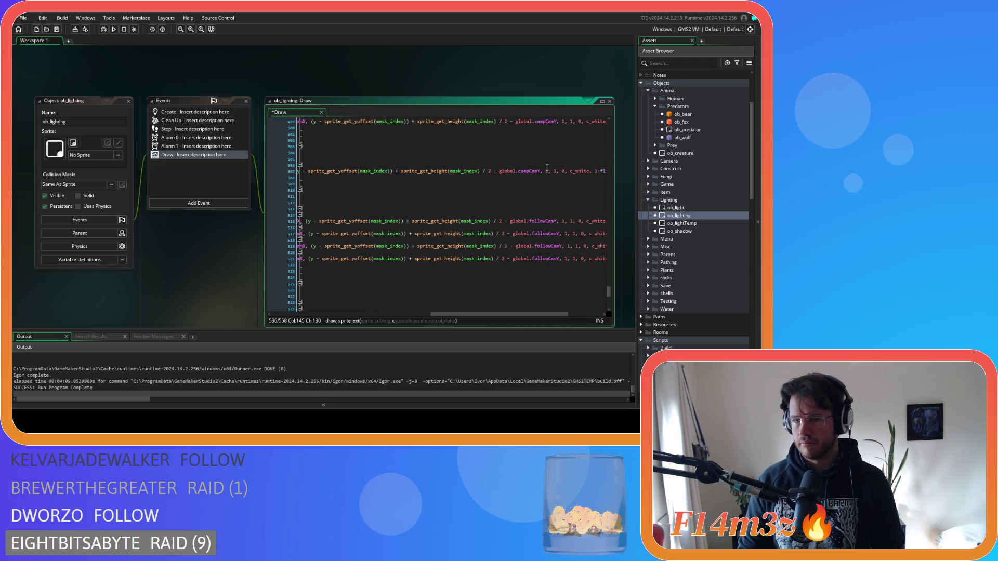
double_click(532, 172)
key("ctrl+c")
double_click(541, 220)
key("ctrl+v")
double_click(542, 234)
key("ctrl+v")
double_click(545, 246)
key("ctrl+v")
double_click(542, 258)
key("ctrl+v")
Replace followCamY with campCamY on lines 530-536.
scroll(541, 258, "down", 3)
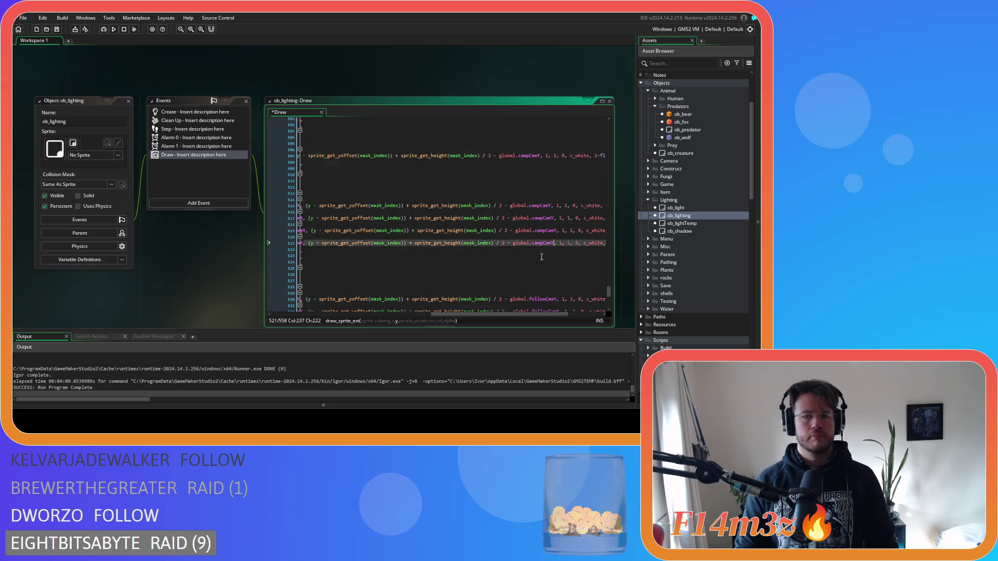
double_click(543, 252)
key("ctrl+v")
double_click(543, 264)
key("ctrl+v")
left_click(541, 278)
double_click(541, 277)
key("ctrl+v")
double_click(546, 289)
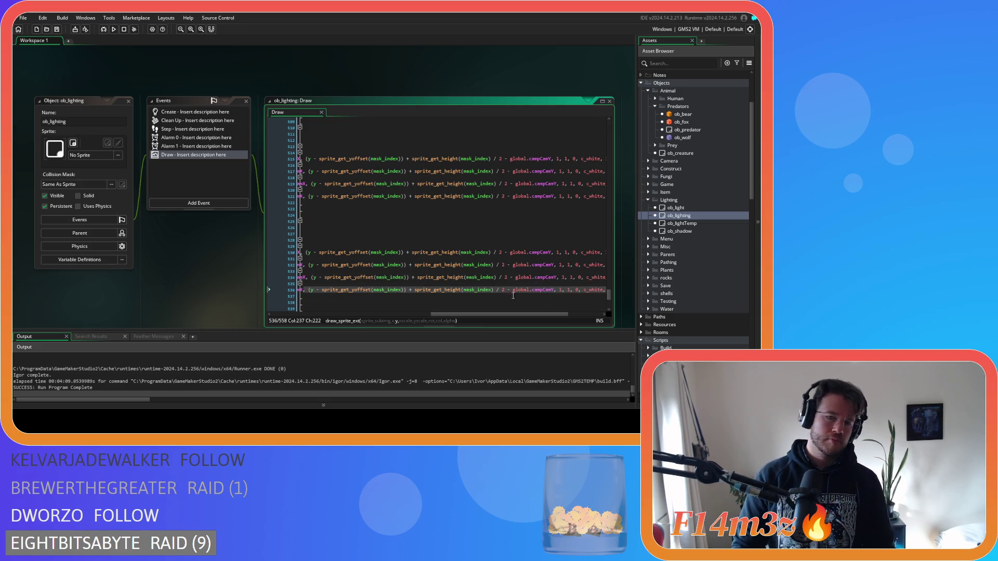
left_click_drag(499, 314, 339, 314)
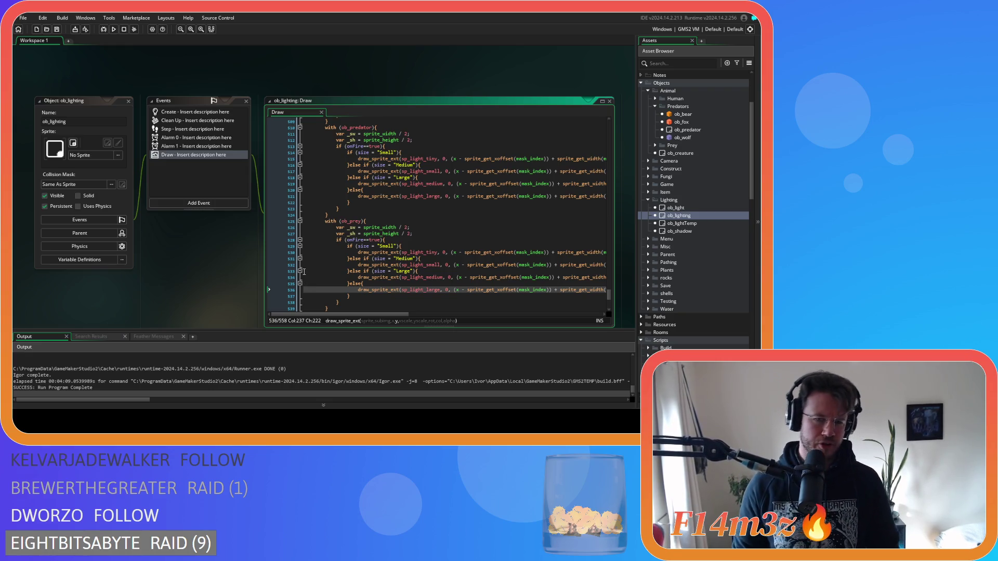
Make the Small size check on line 529 an == comparison and review Medium and Large.
left_click(370, 246)
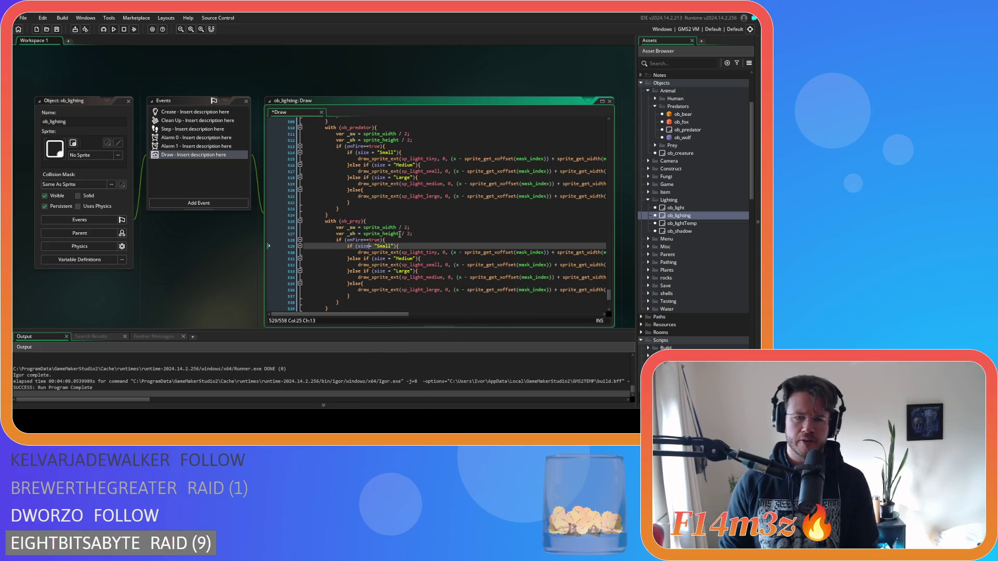
key("Delete")
type("==")
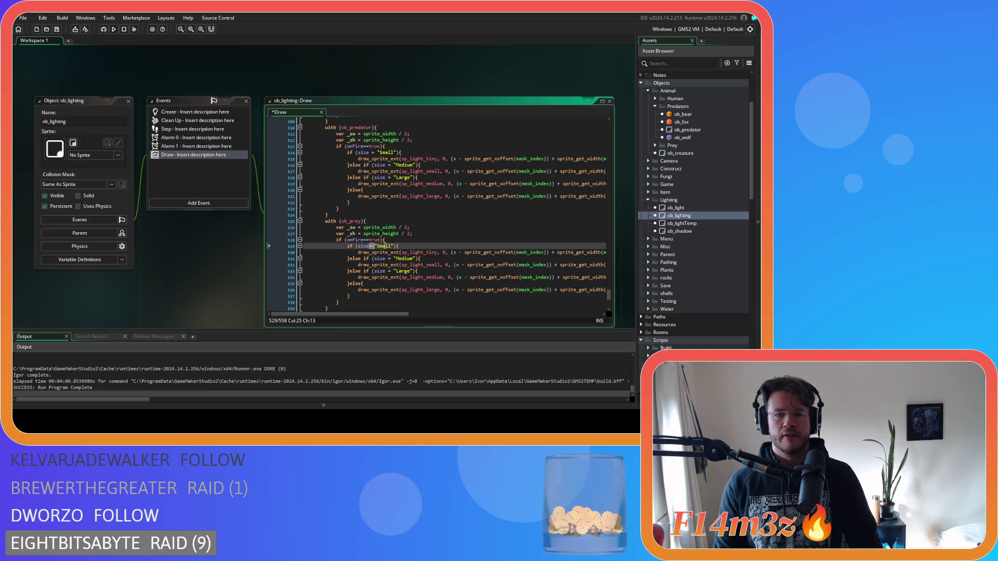
double_click(387, 258)
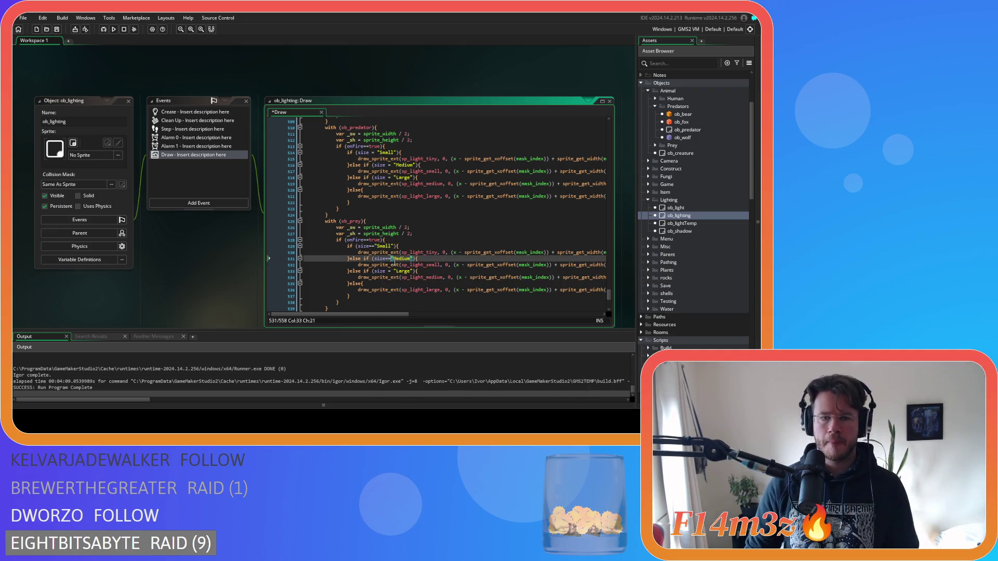
double_click(389, 271)
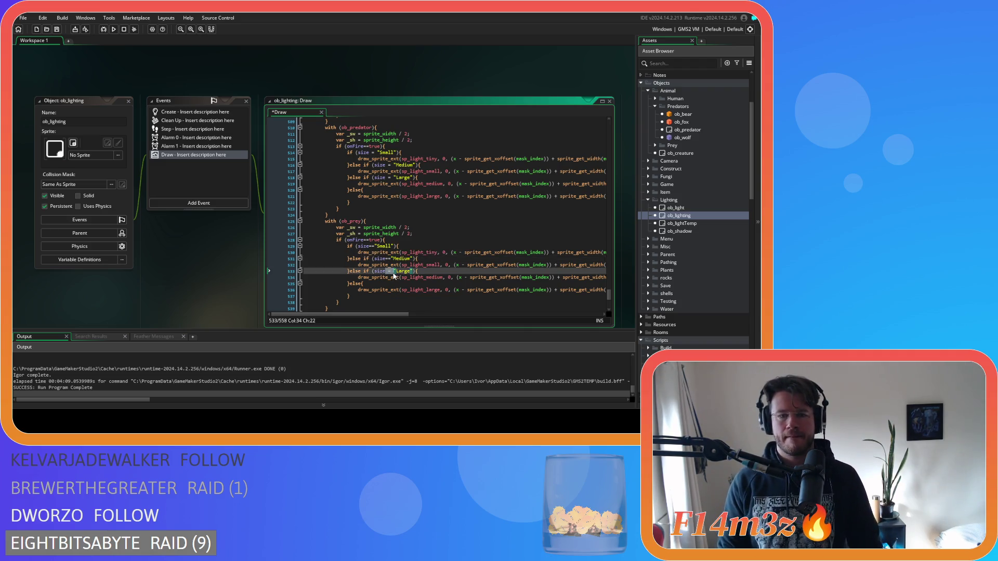
Fix the Medium size check to use == in the predator block and save.
double_click(389, 178)
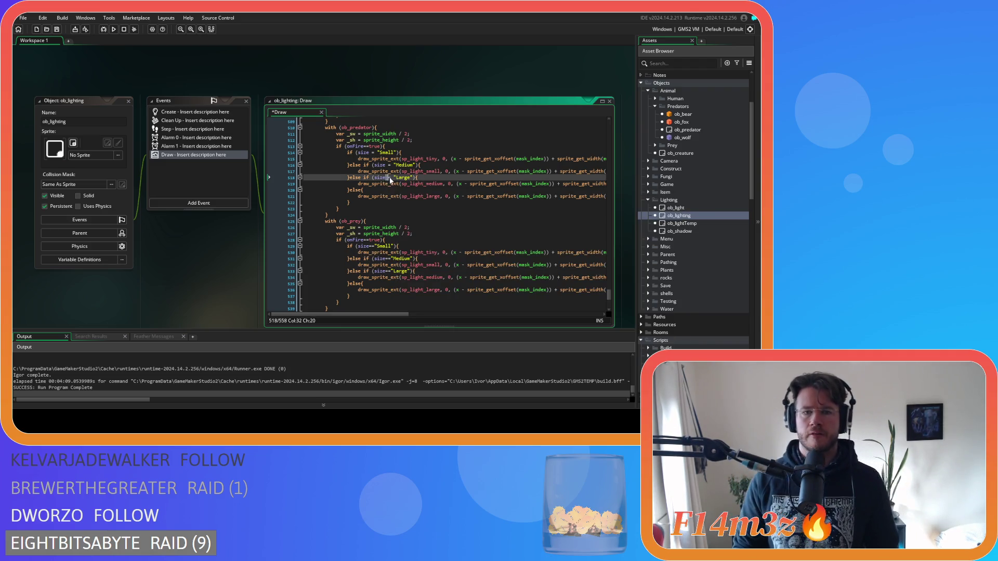
key("BackSpace")
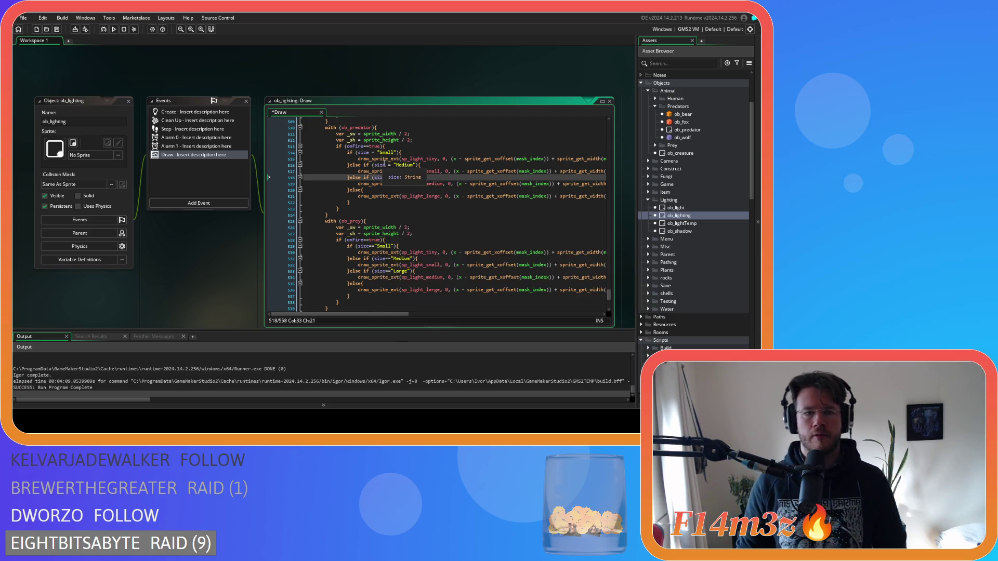
double_click(387, 166)
type("=")
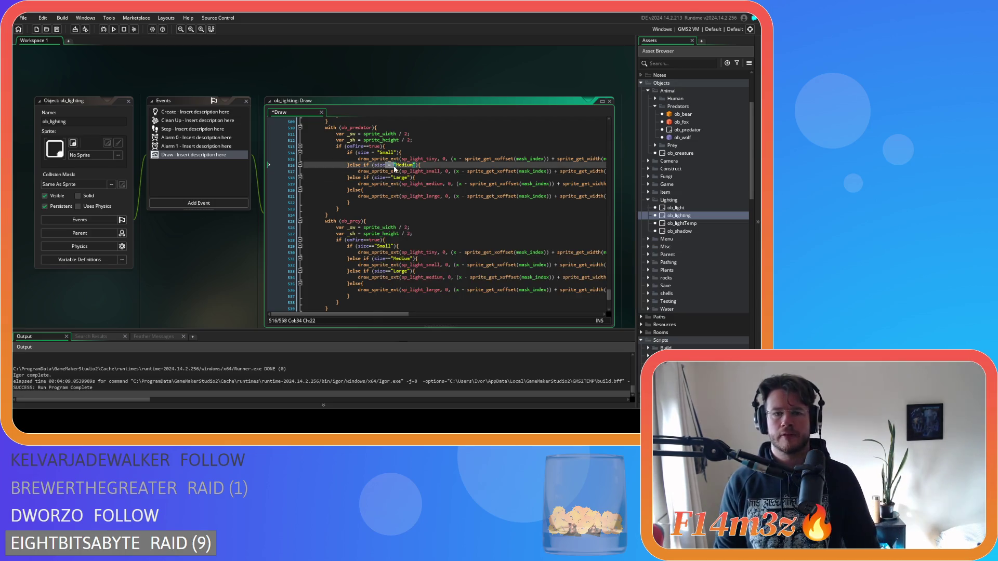
double_click(372, 153)
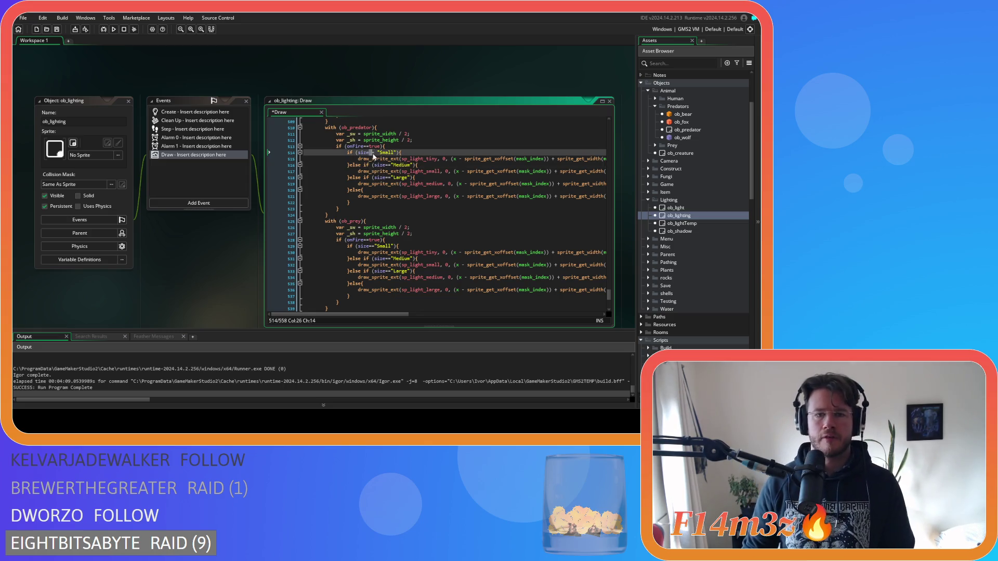
type("=")
key("ctrl+s")
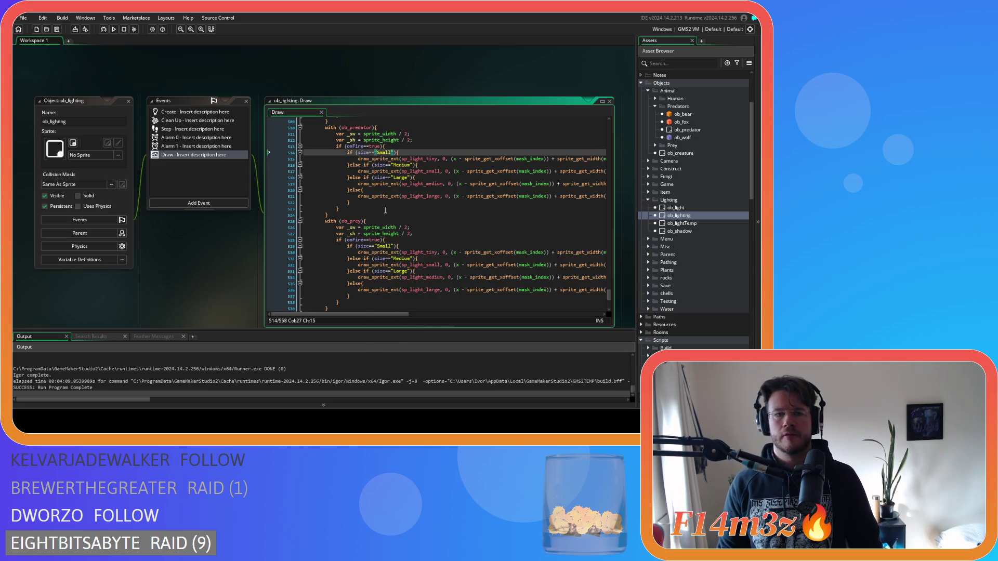
Review the Large size check in the earlier prey block.
scroll(385, 229, "up", 10)
scroll(385, 232, "up", 20)
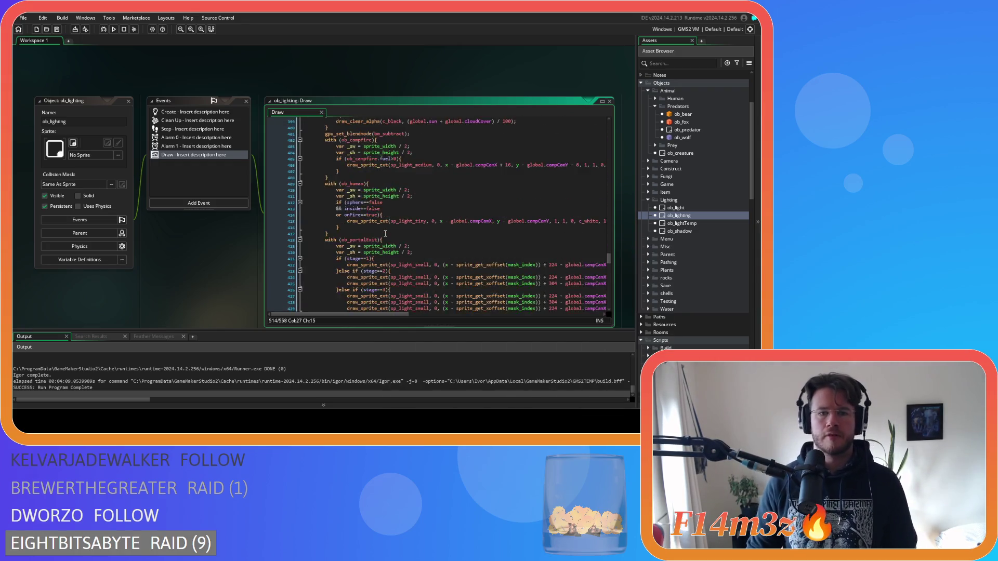
scroll(399, 247, "down", 10)
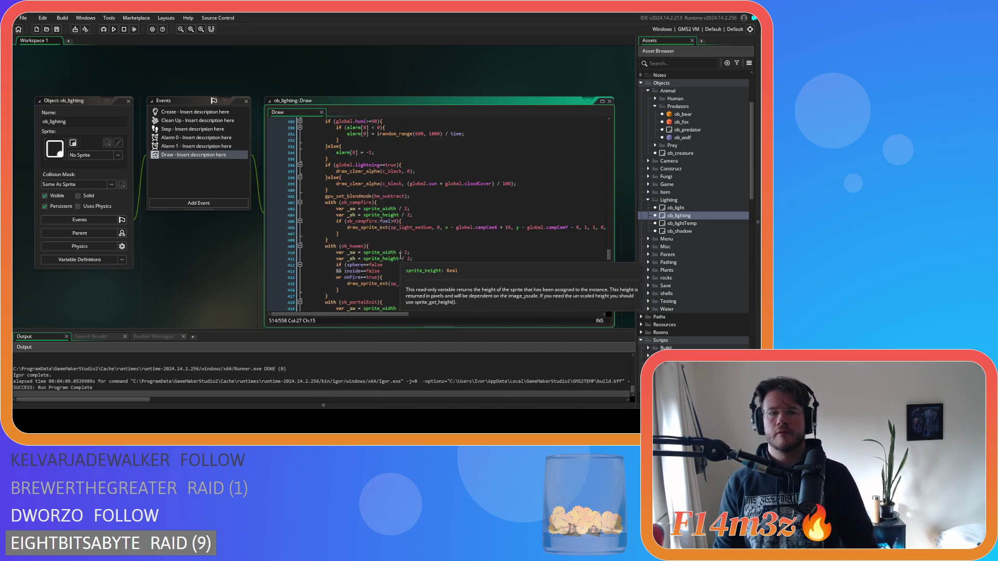
scroll(399, 255, "up", 20)
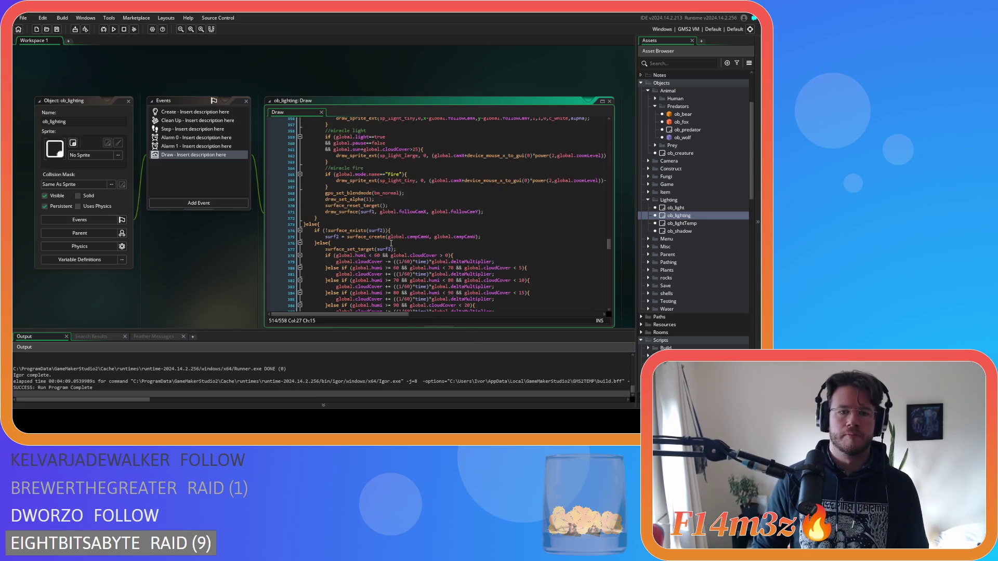
scroll(401, 232, "up", 5)
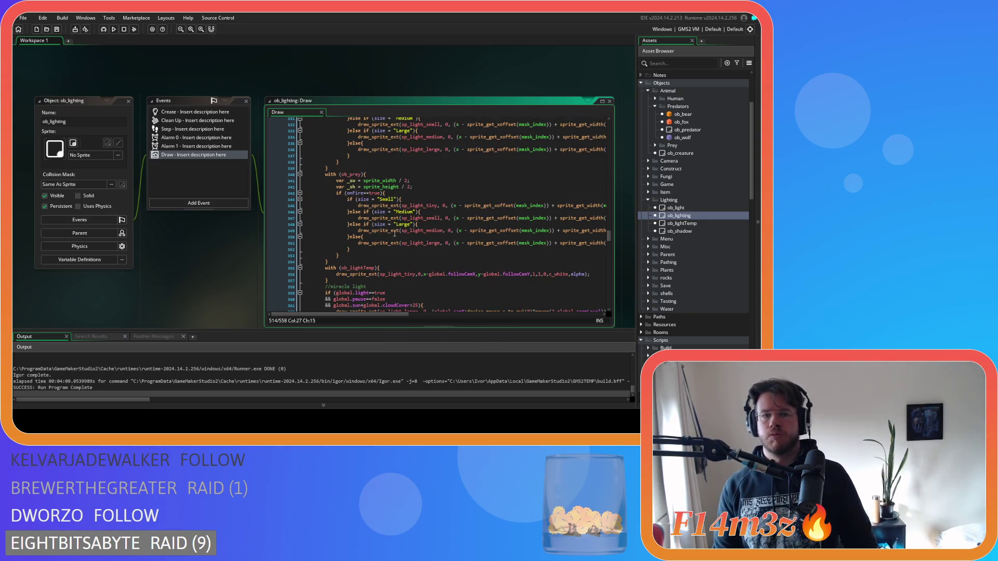
left_click(391, 224)
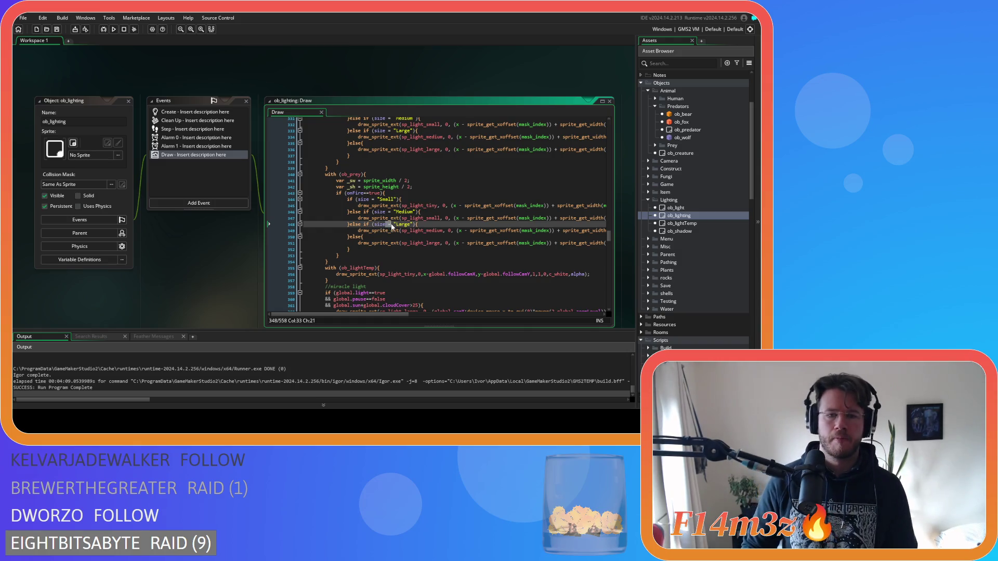